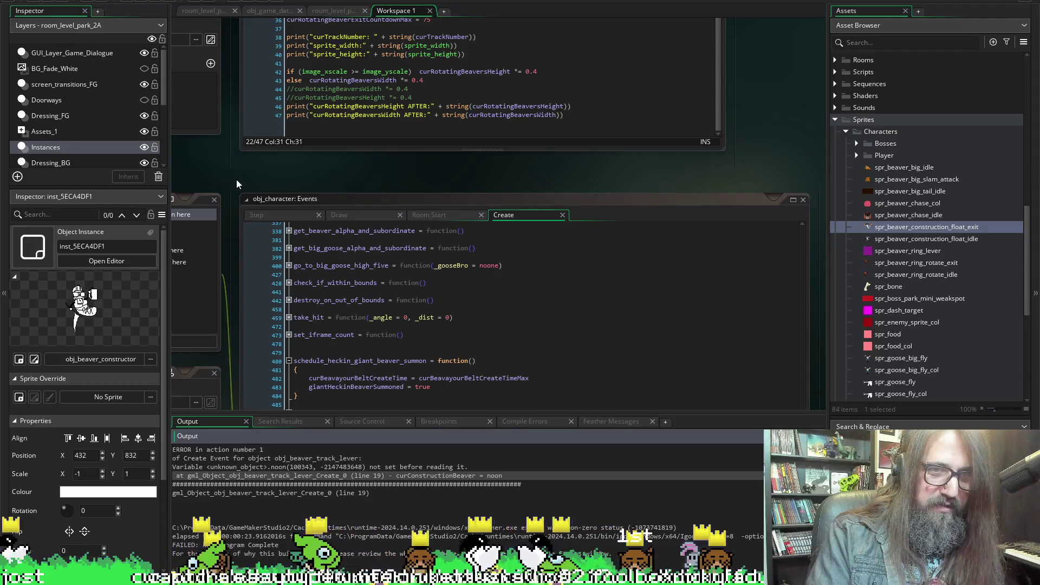
Scroll up through obj_character's Create code and focus the obj_beaver_track_lever Create code
scroll(236, 180, down, 3)
scroll(543, 278, up, 15)
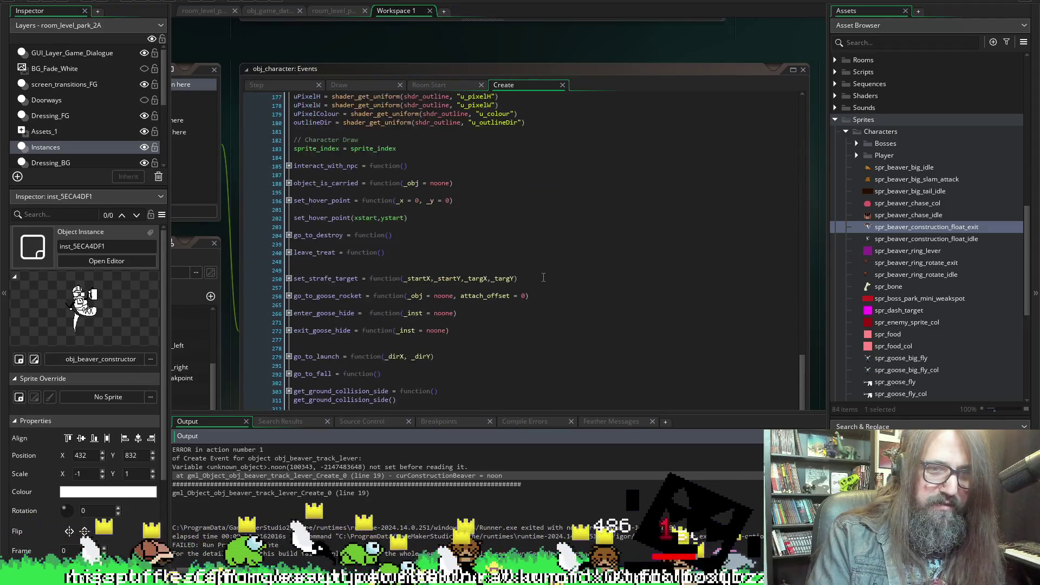
scroll(544, 277, up, 15)
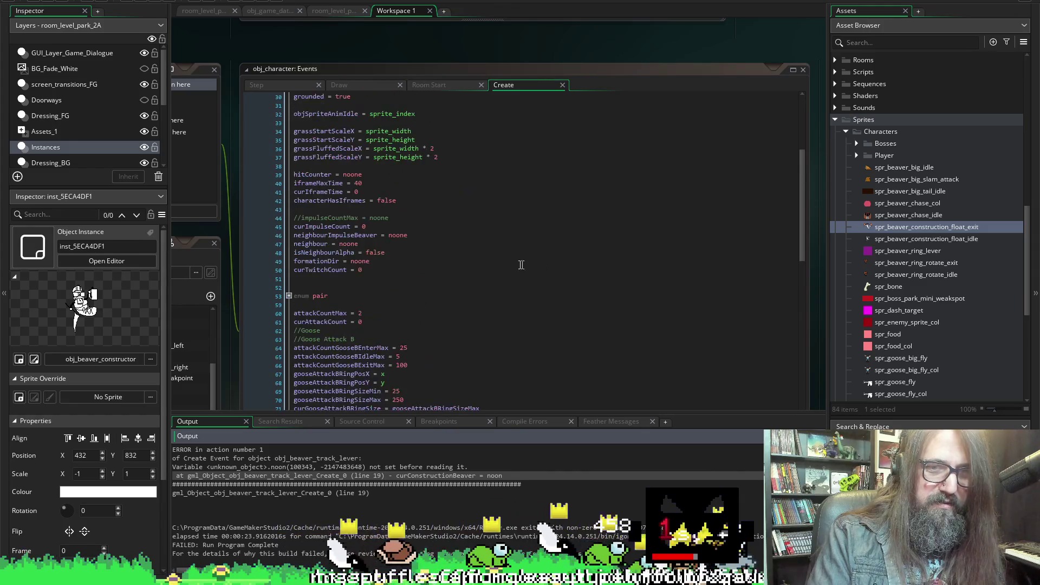
scroll(423, 276, up, 1)
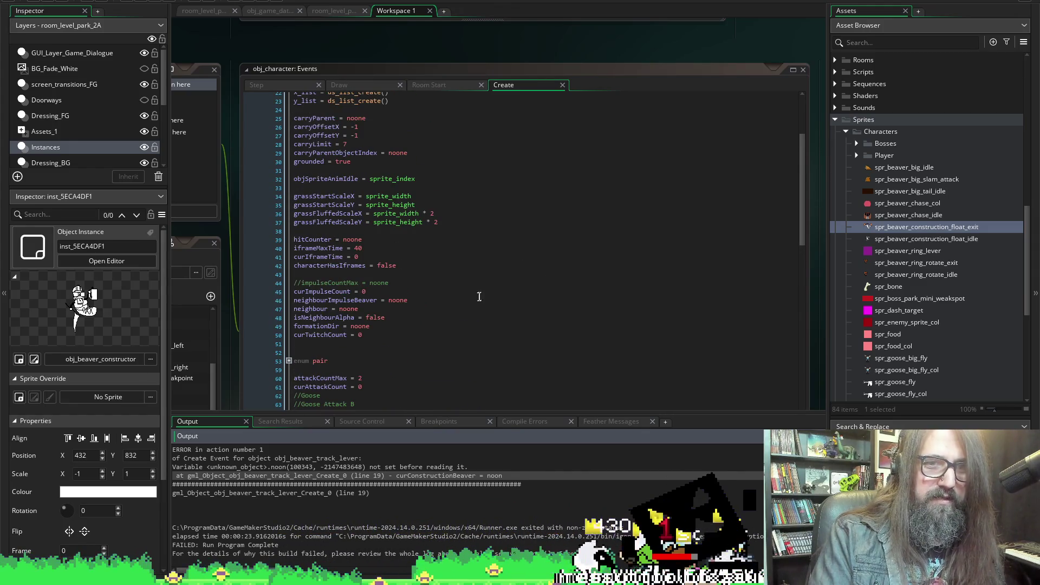
scroll(478, 296, up, 4)
scroll(251, 100, up, 1)
click(247, 98)
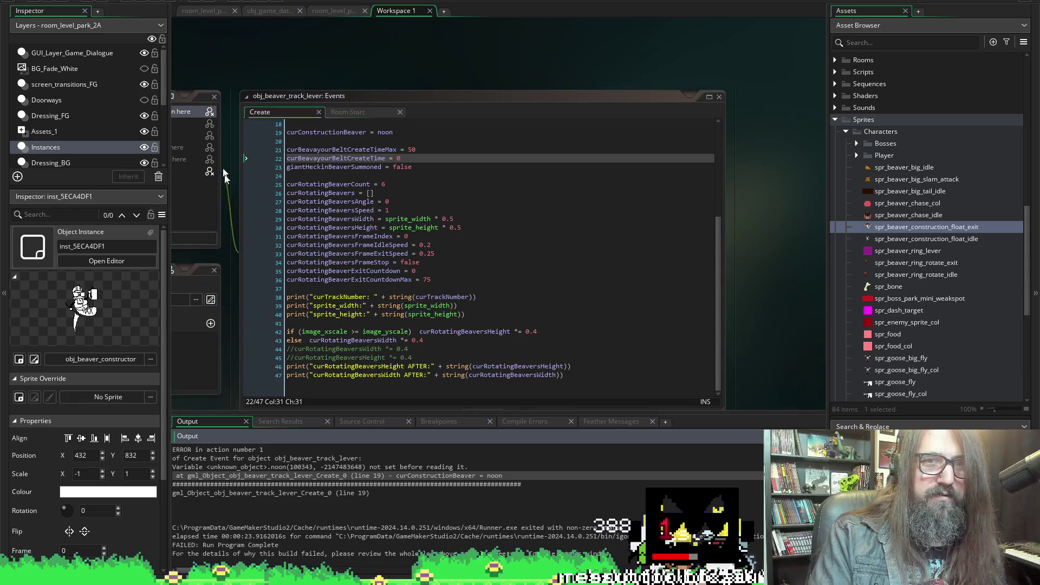
Fix line 19 to read curConstructionBeaver = noone and run the game
click(386, 132)
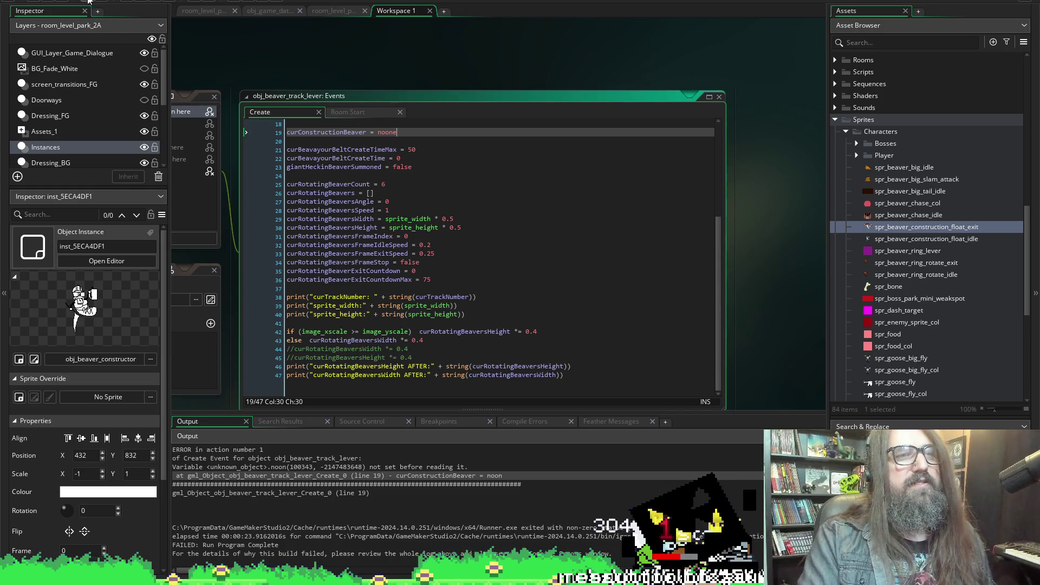
click(140, 1)
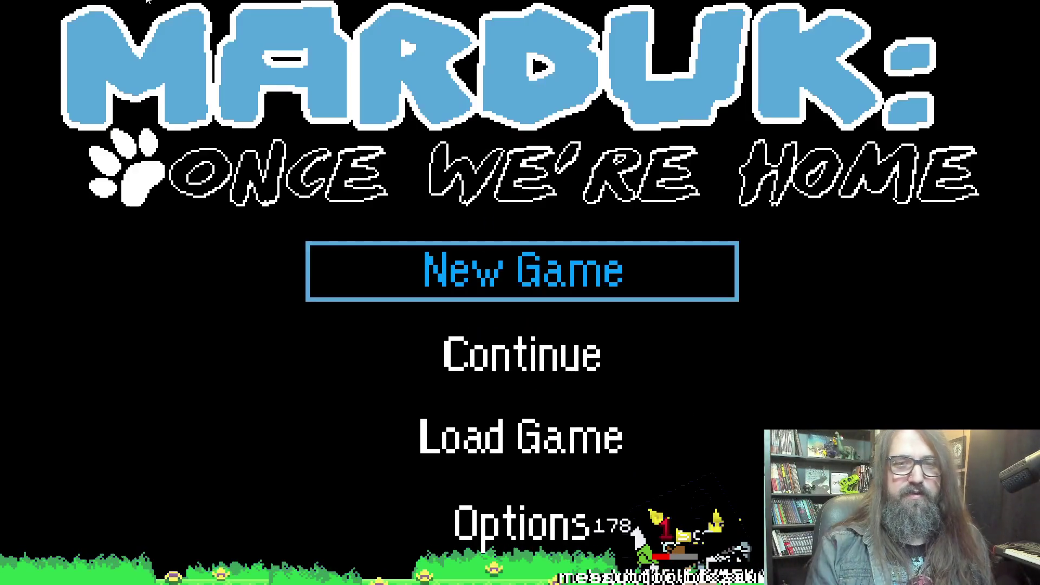
Start a New Game, walk the otter right onto the platform by the beavers, then return to GameMaker
key(Return)
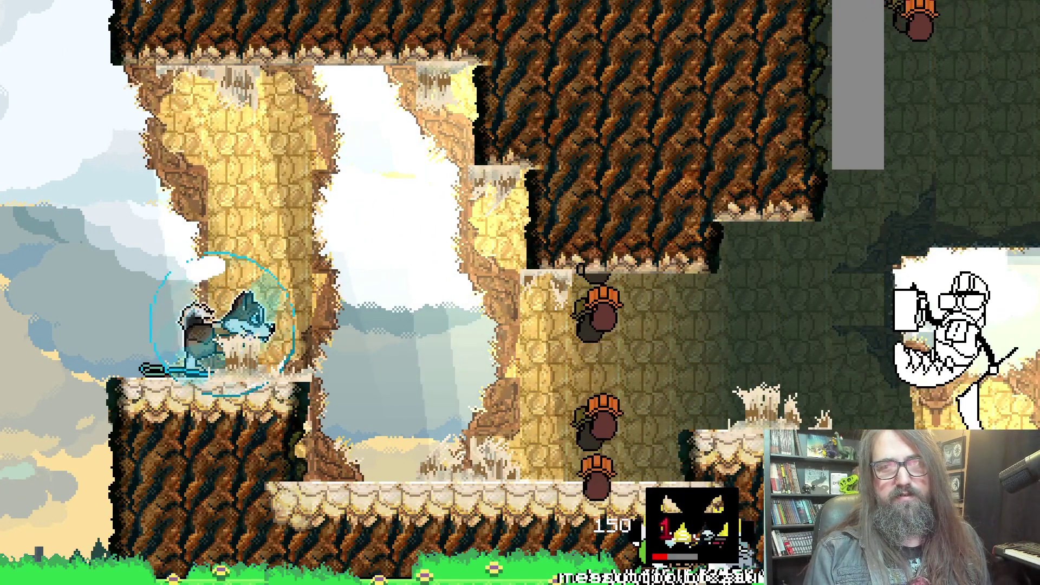
key(Right)
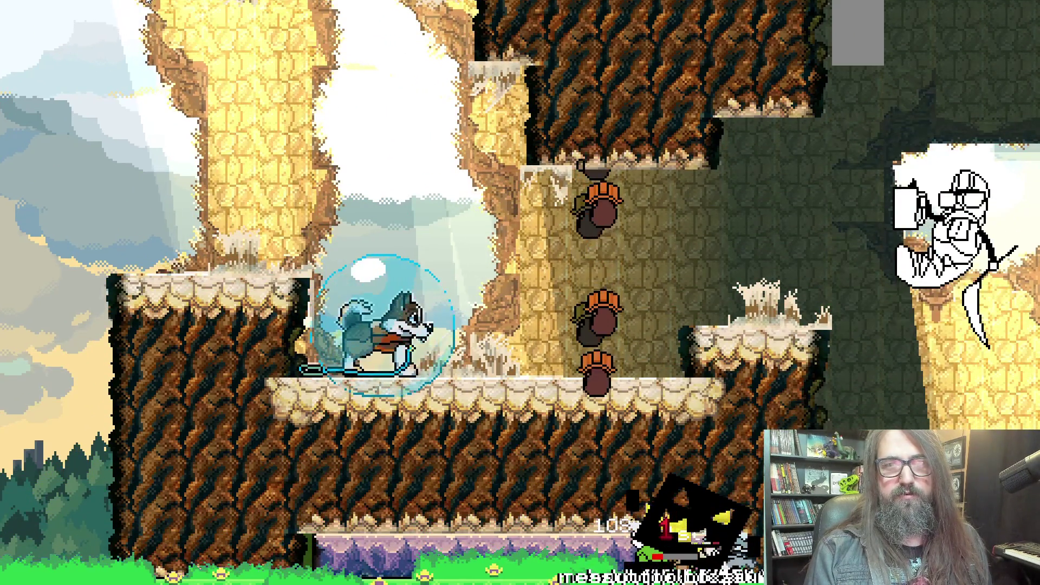
key(Right)
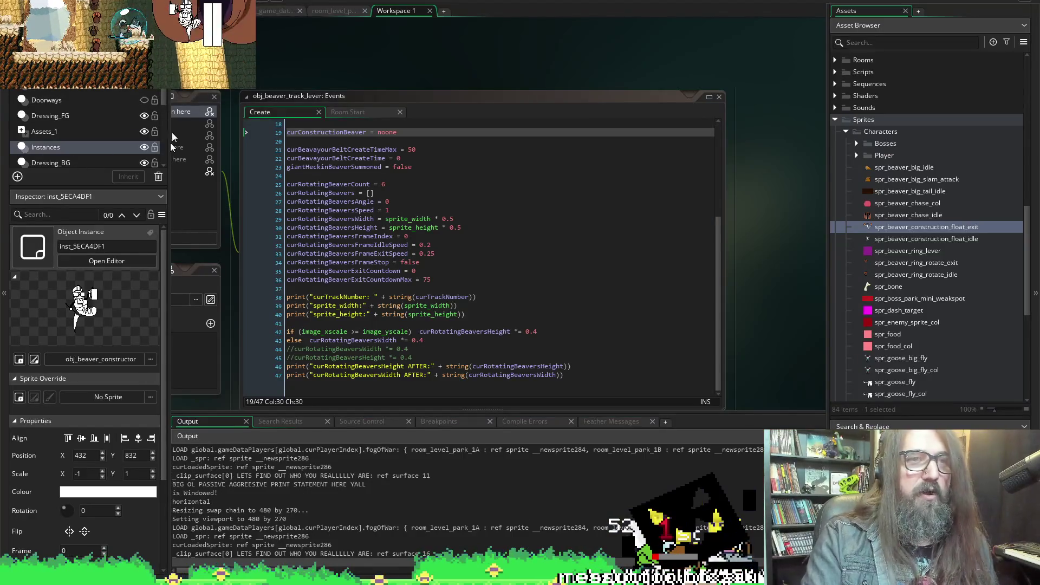
key(alt+Tab)
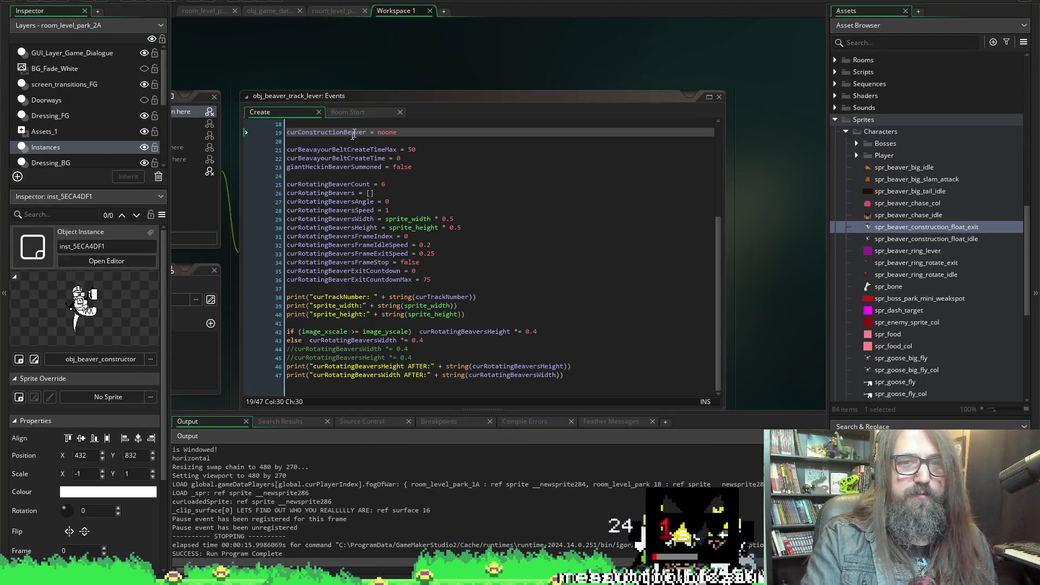
Change curBeavayourBeltCreateTimeMax on line 21 from 50 to 100 and rerun the game
click(418, 150)
text(100)
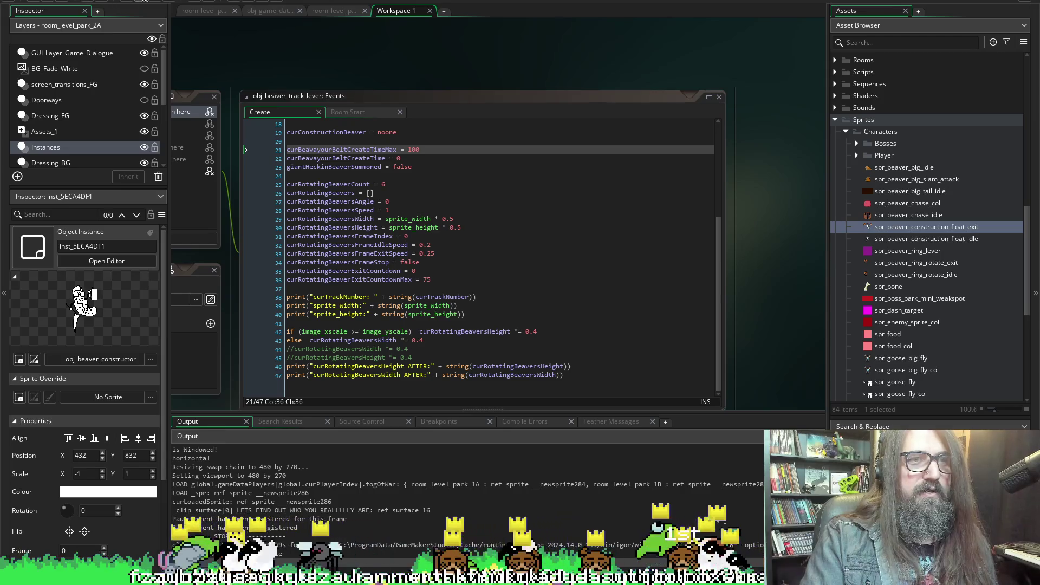
click(142, 1)
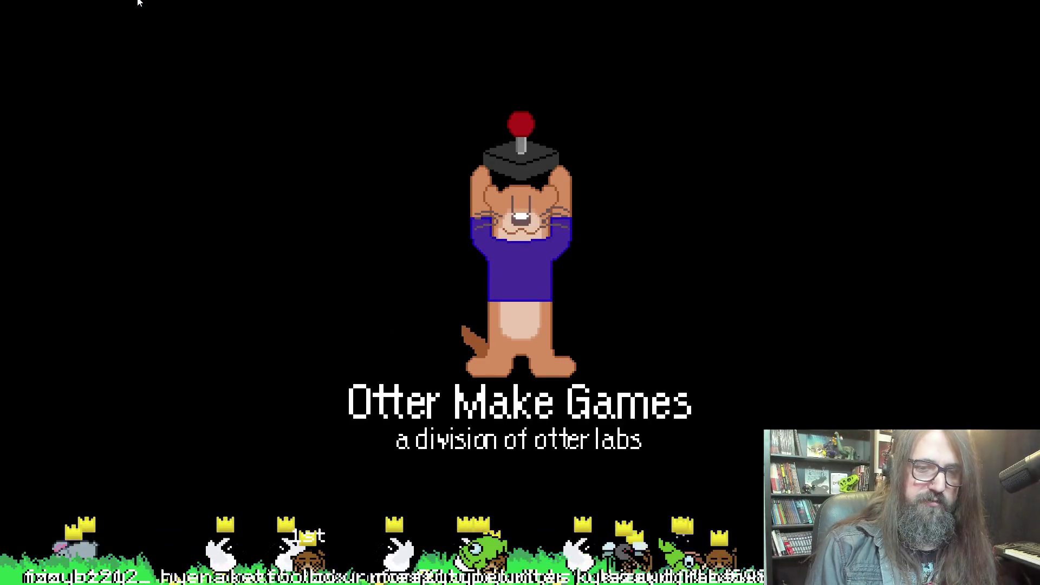
Continue the saved game, playtest the beaver belt boss fight with the otter, then quit
key(Return)
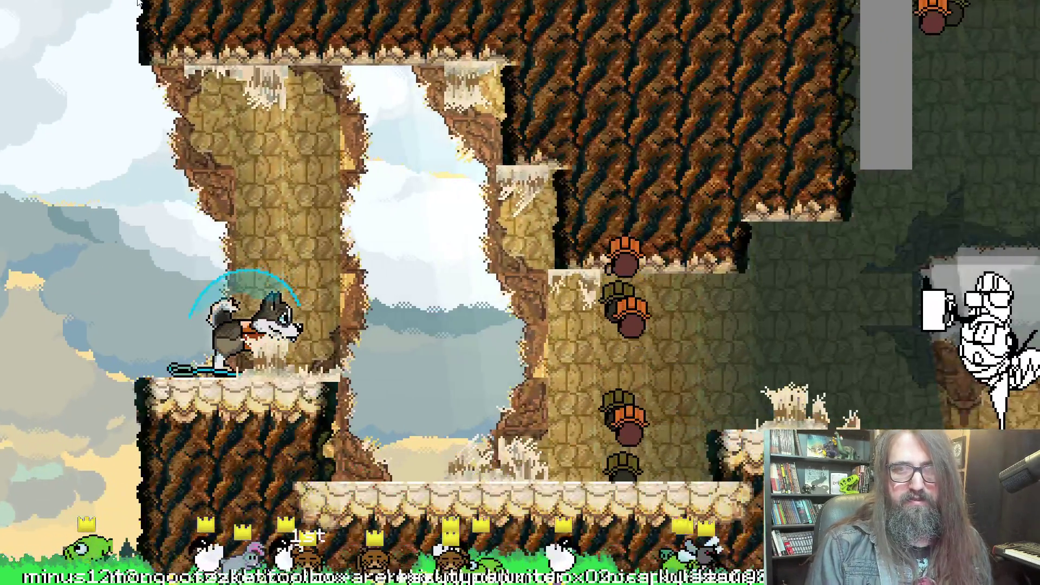
key(Right)
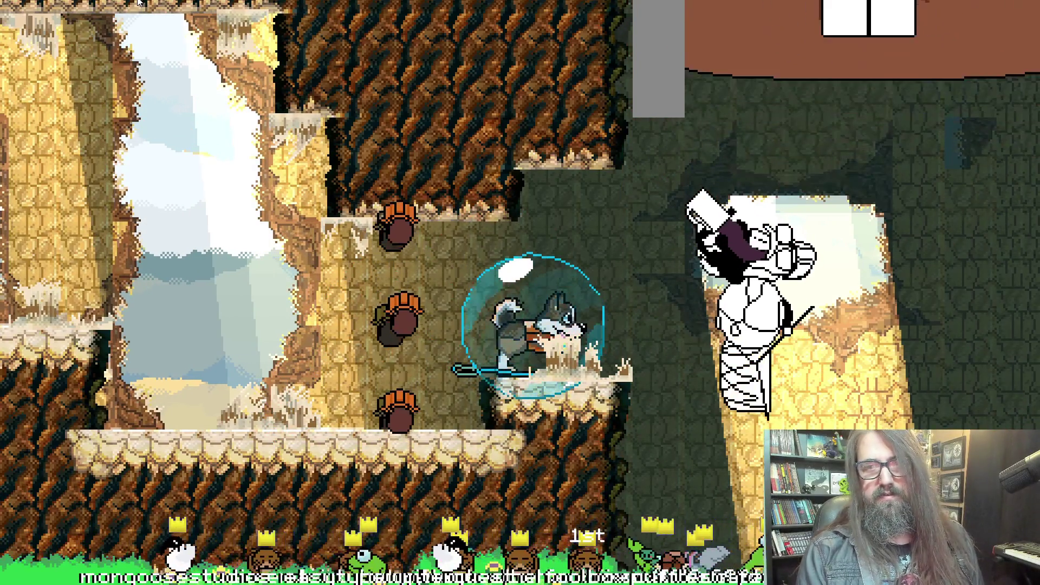
key(Left)
key(Right)
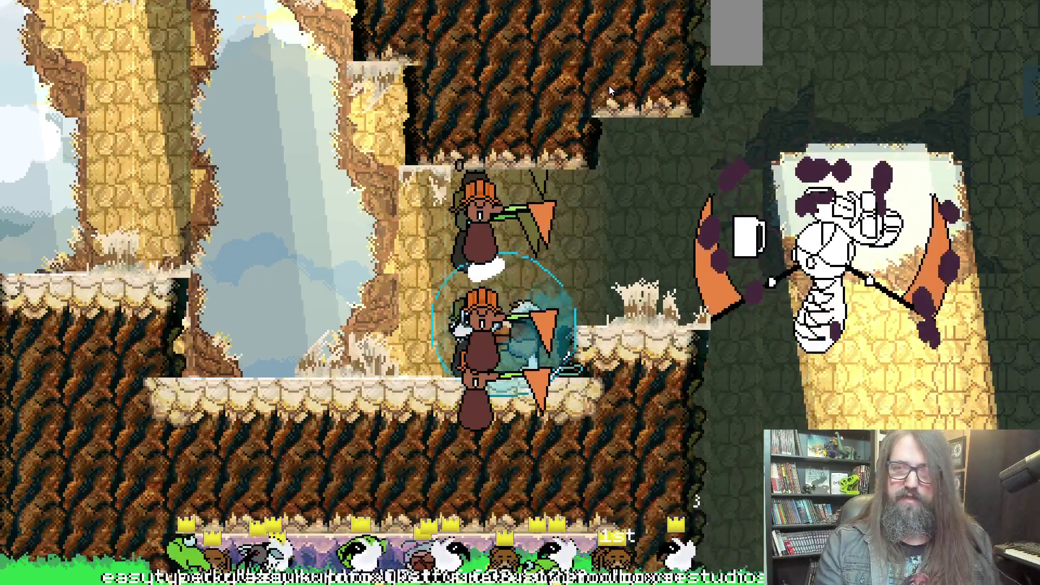
key(Escape)
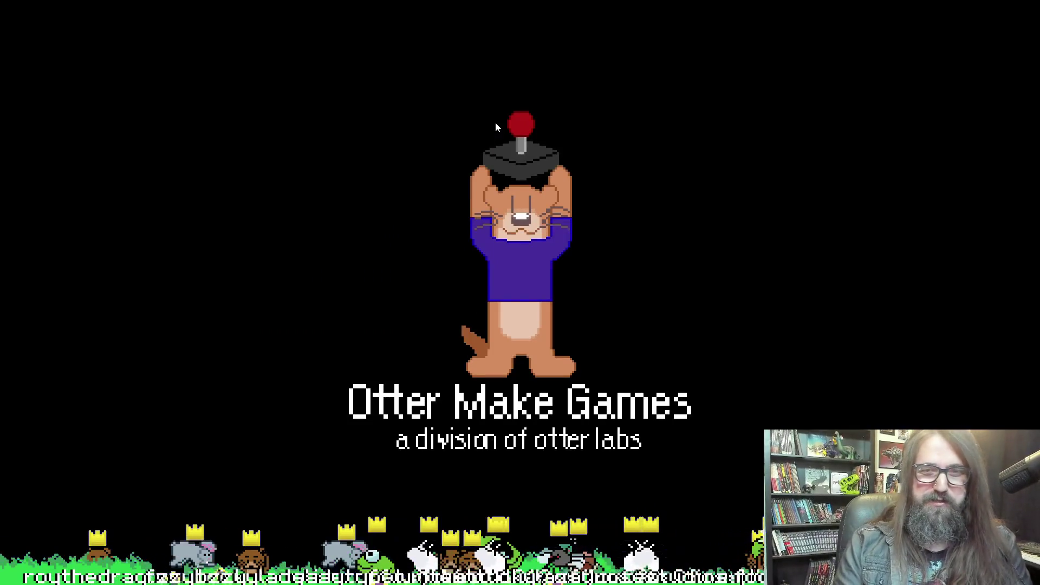
Continue the saved game up to the stacked beaver belt, then exit fullscreen and return to GameMaker
key(Down)
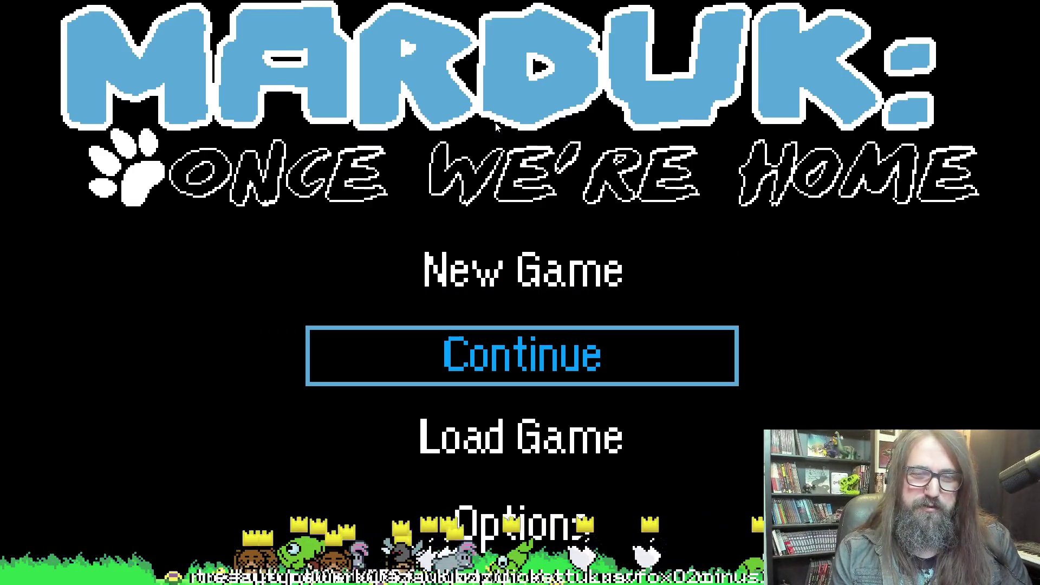
key(Down)
key(Up)
key(Up)
key(Down)
key(Return)
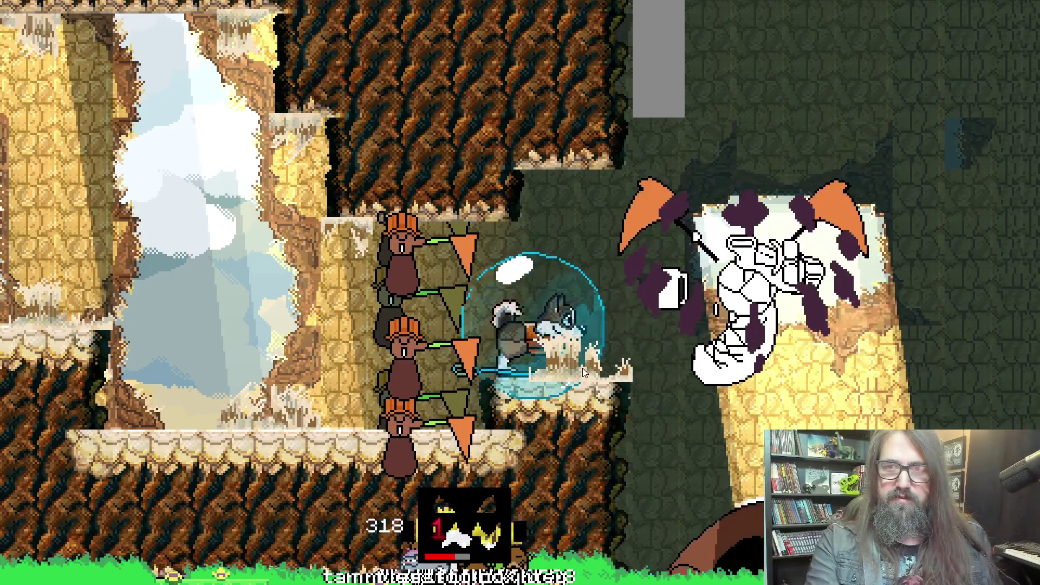
key(alt+Return)
key(alt+Tab)
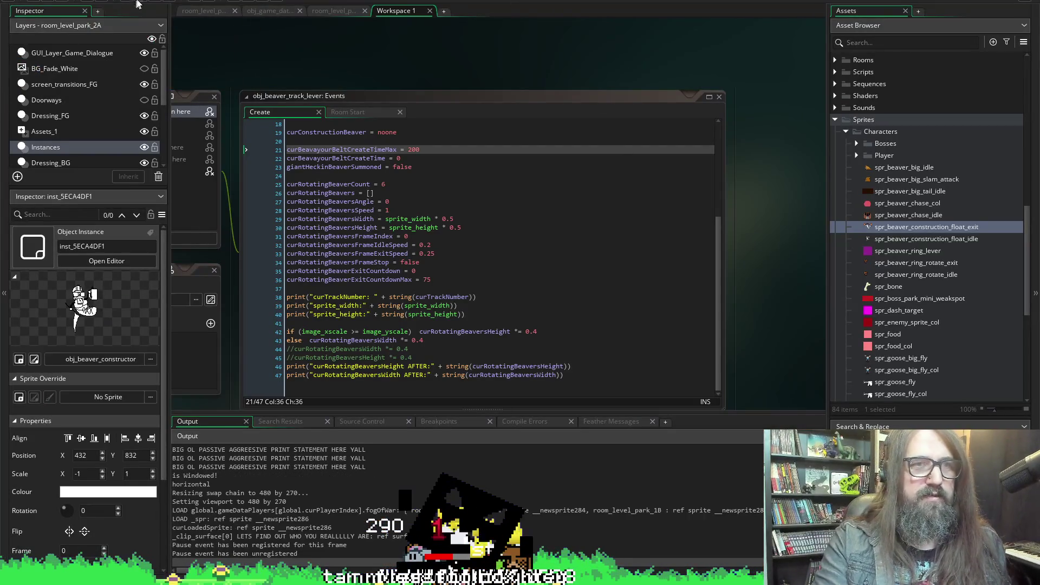
Stop the game, inspect the 200 value on line 21, and move to obj_character's Create code
click(152, 2)
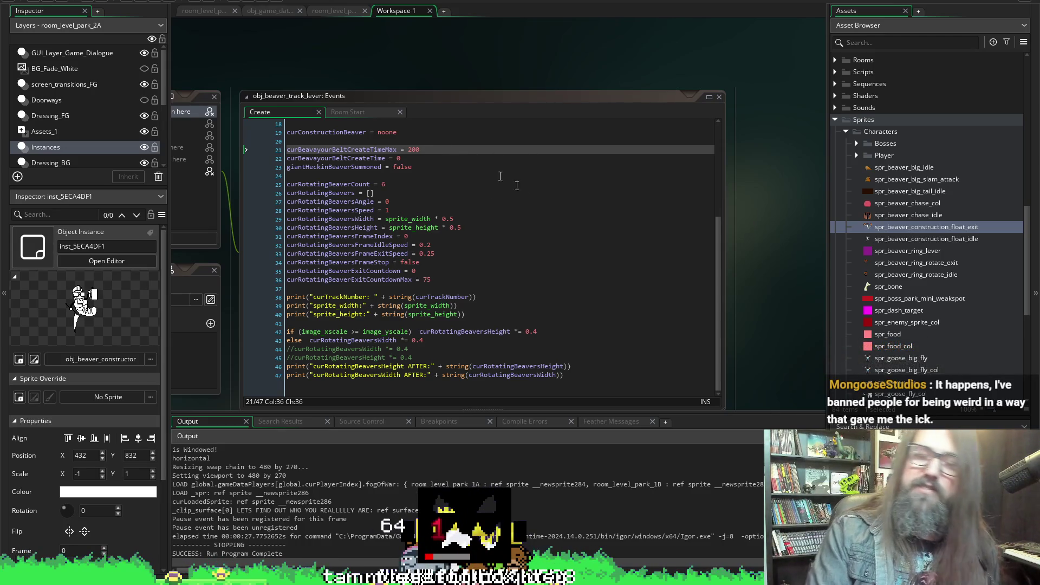
click(412, 149)
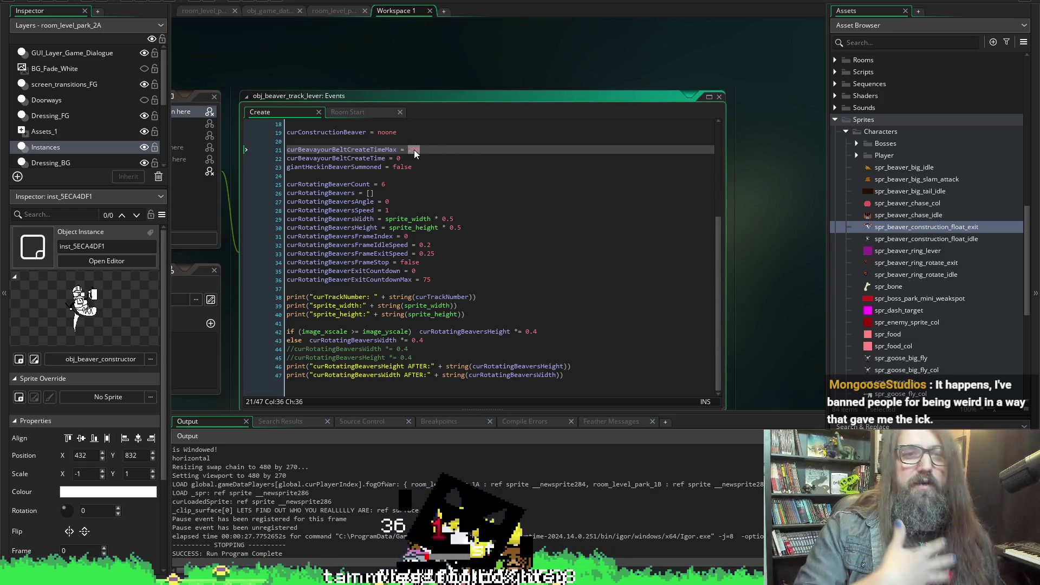
click(452, 164)
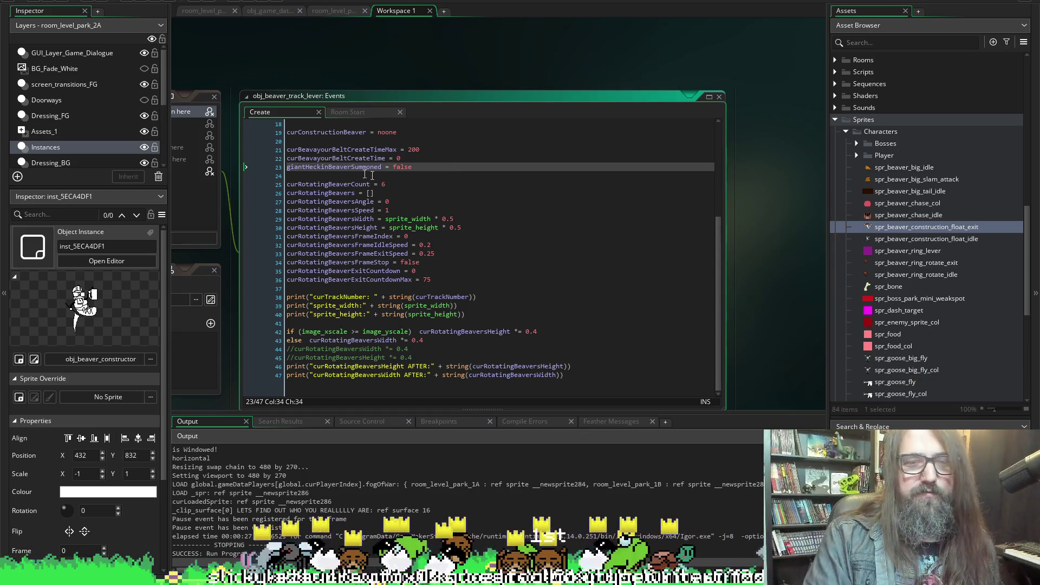
click(415, 150)
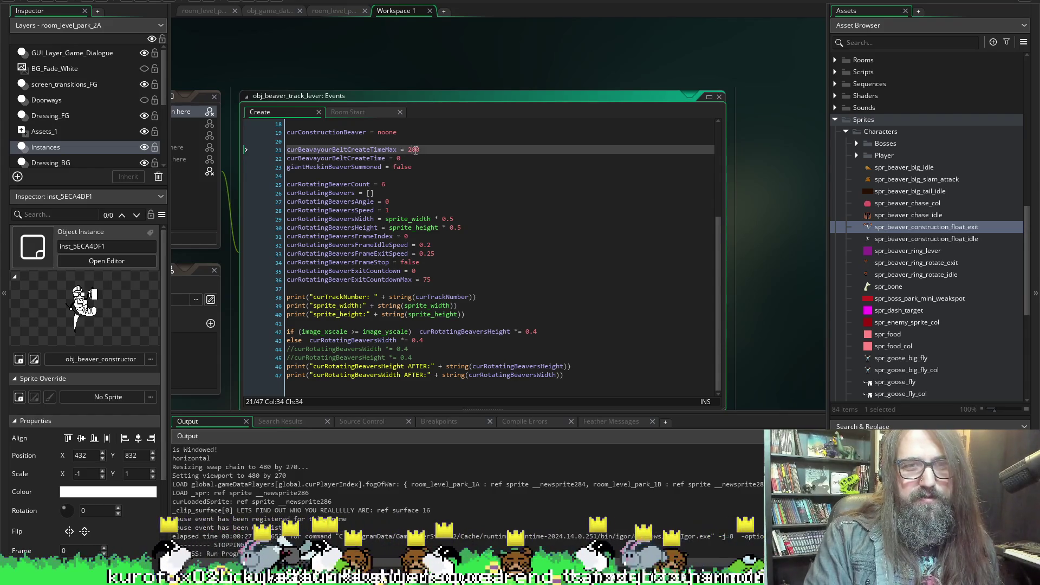
key(Right)
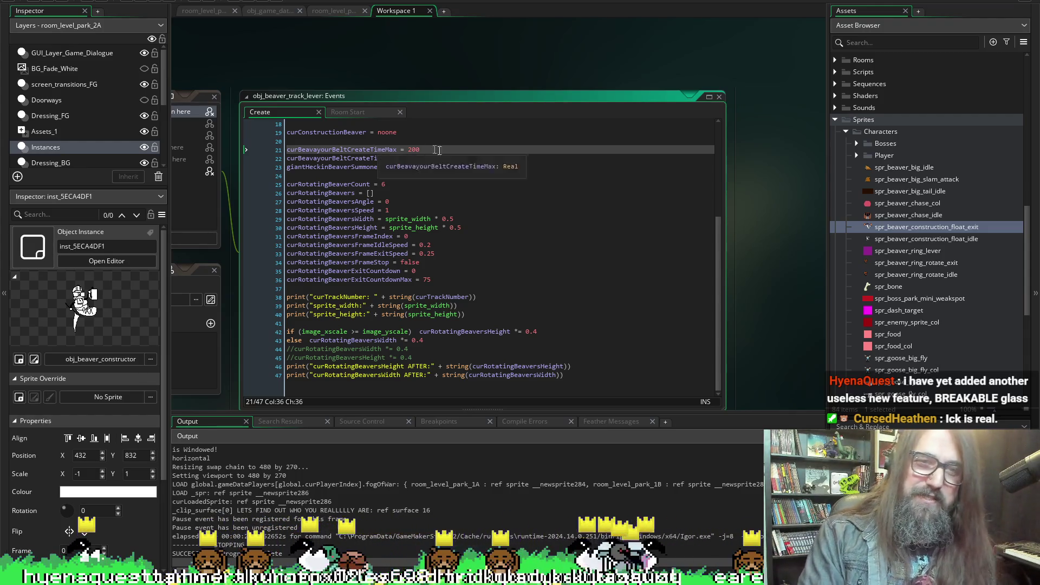
scroll(804, 257, down, 5)
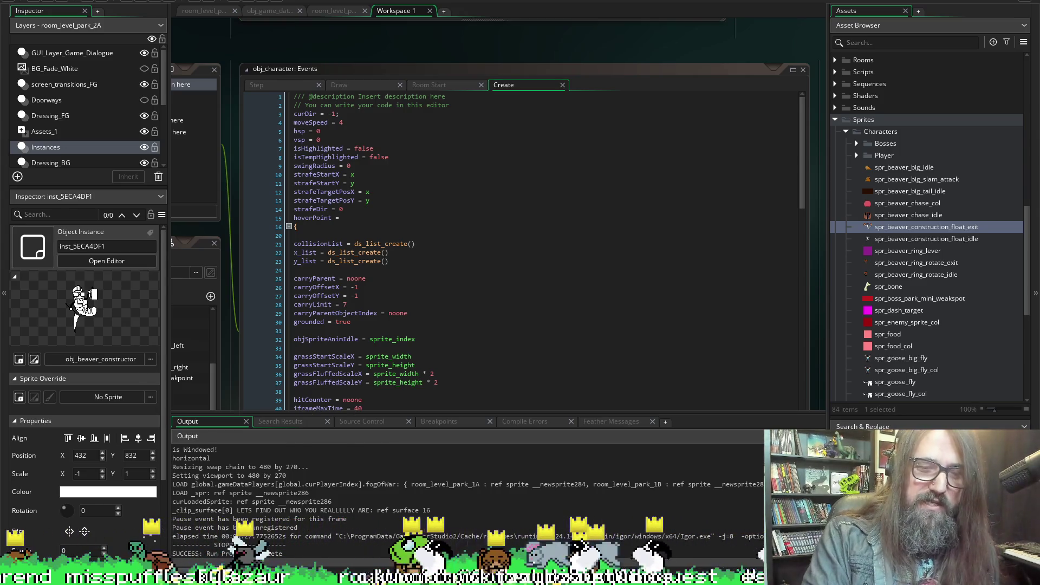
Hide the output log and pan the workspace to obj_beaver_track_lever's properties, events and Create code
click(213, 440)
scroll(211, 466, down, 2)
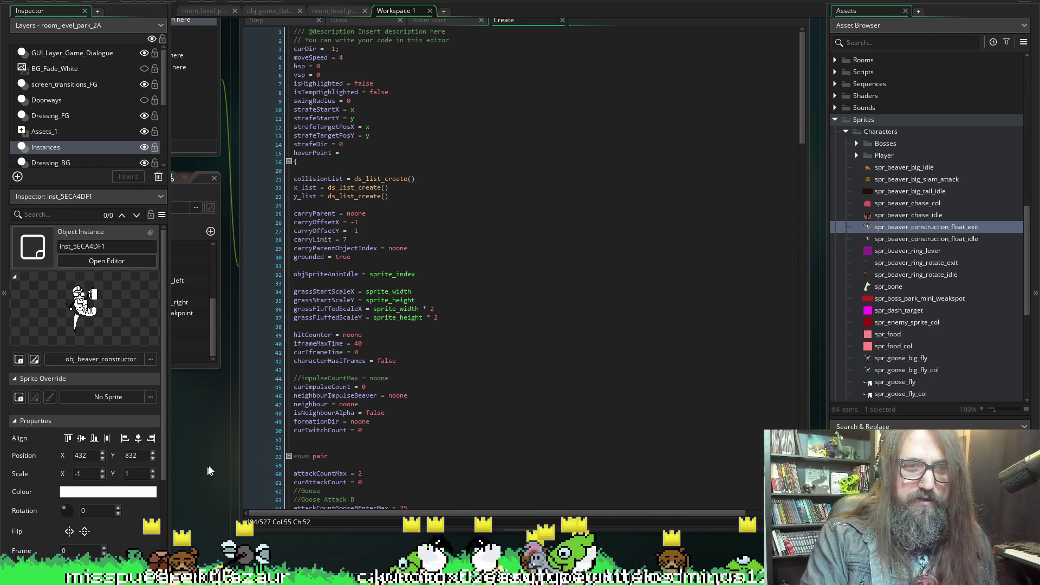
scroll(244, 482, left, 3)
scroll(277, 479, left, 2)
scroll(206, 476, right, 1)
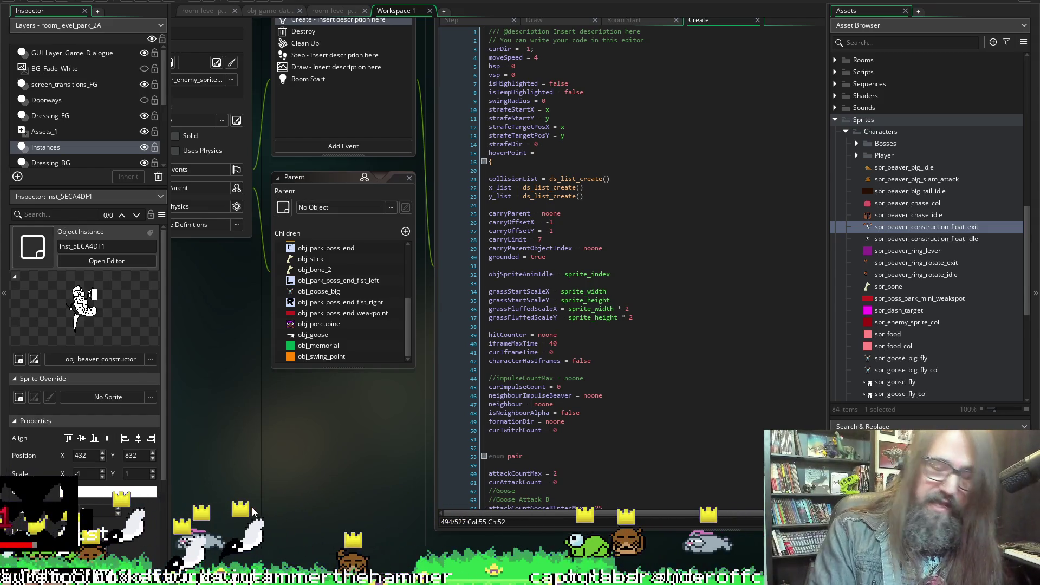
scroll(346, 535, right, 5)
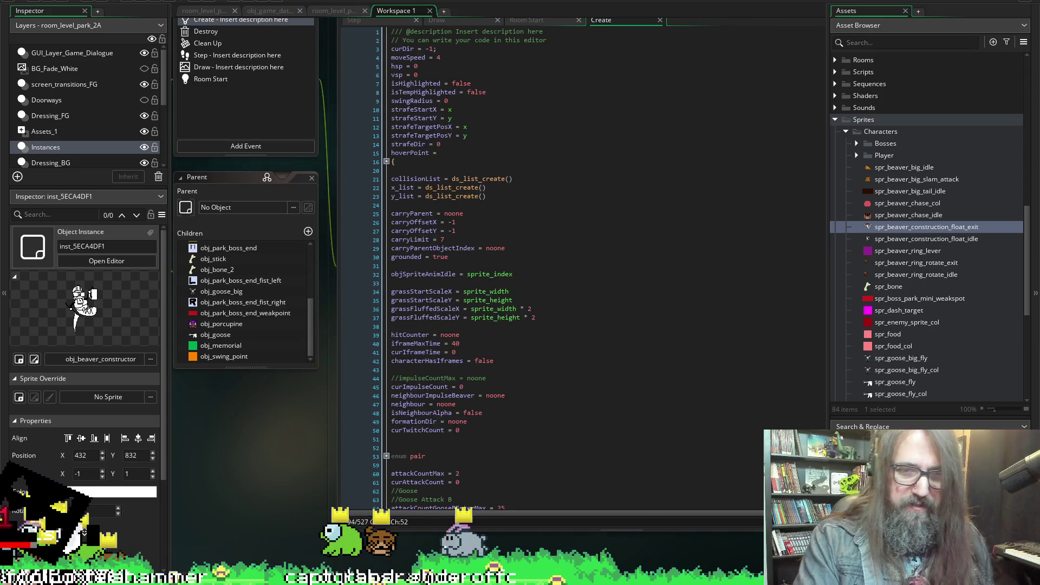
scroll(330, 553, left, 1)
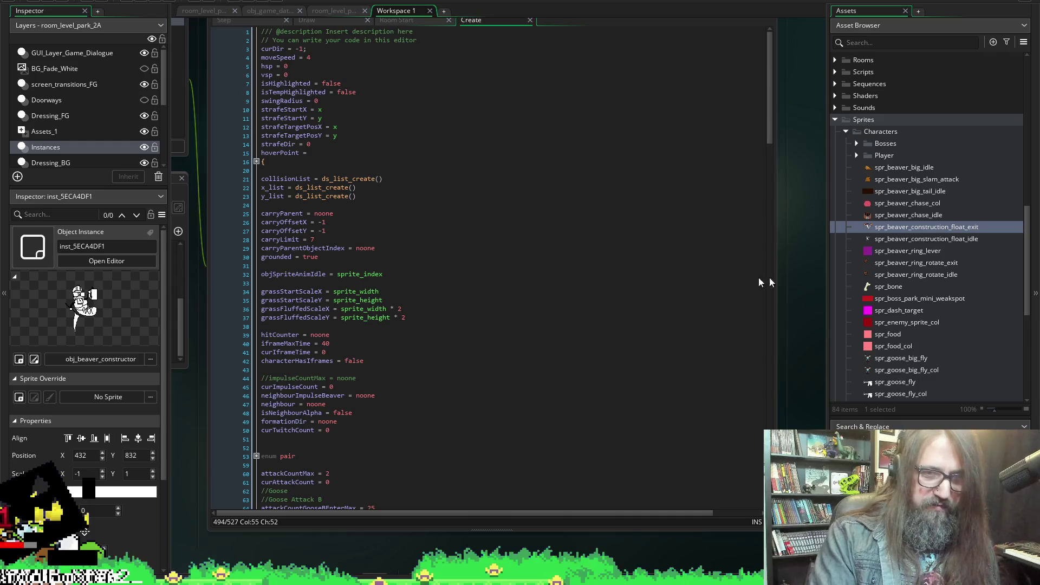
scroll(808, 237, up, 1)
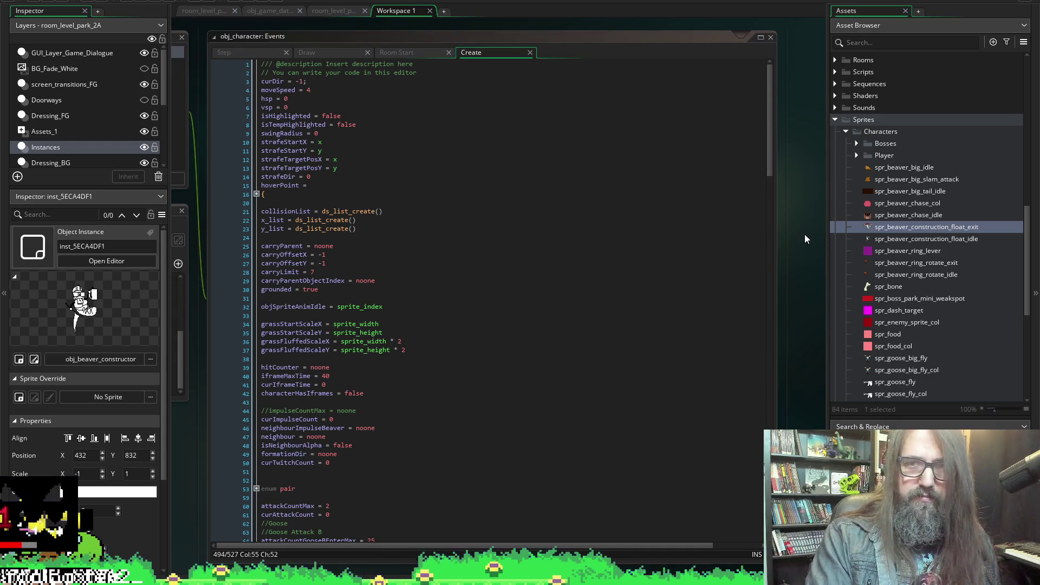
scroll(804, 238, down, 8)
scroll(797, 269, up, 7)
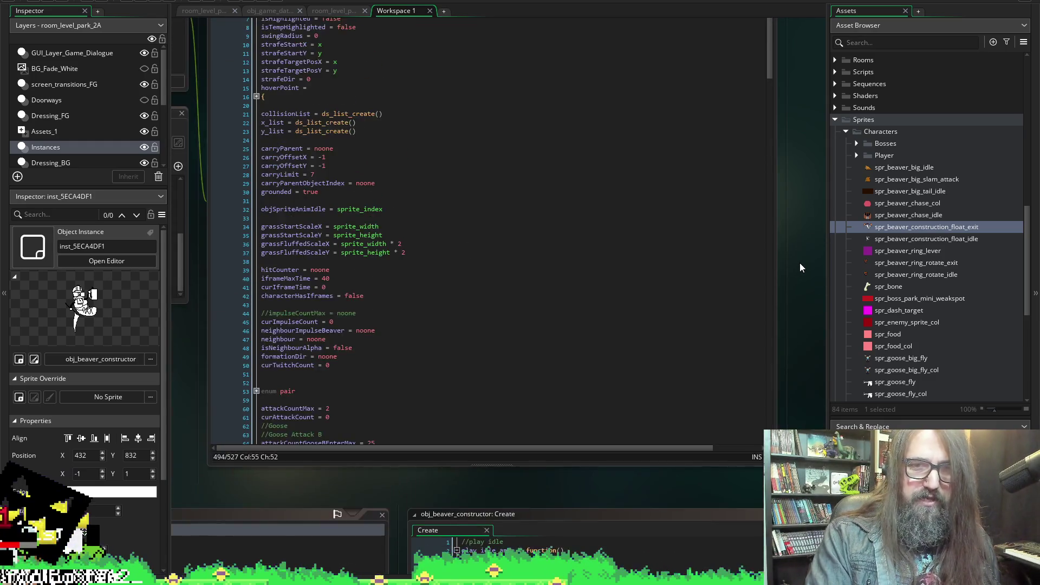
scroll(791, 234, up, 1)
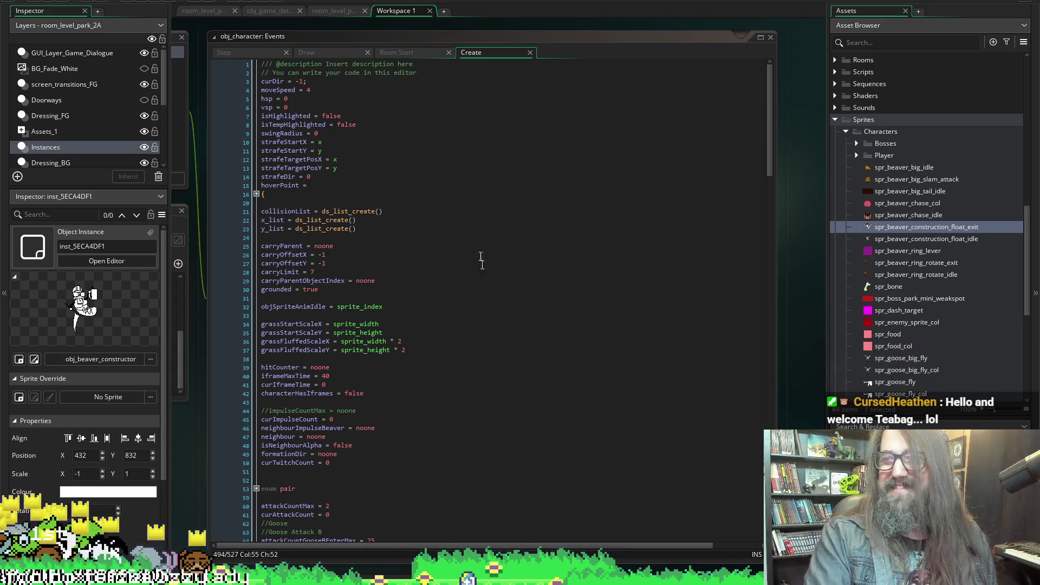
scroll(470, 296, down, 5)
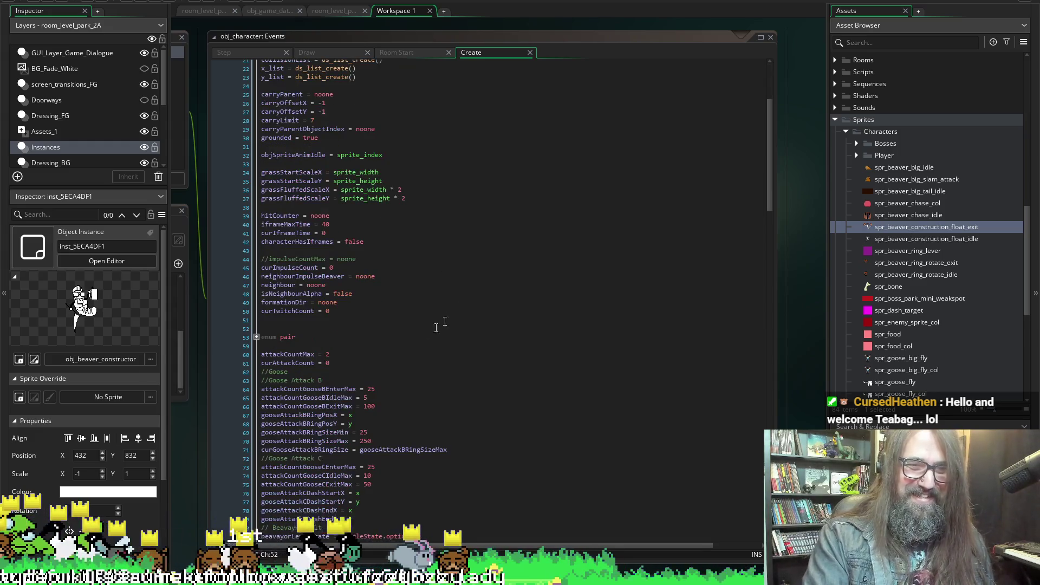
scroll(460, 321, down, 2)
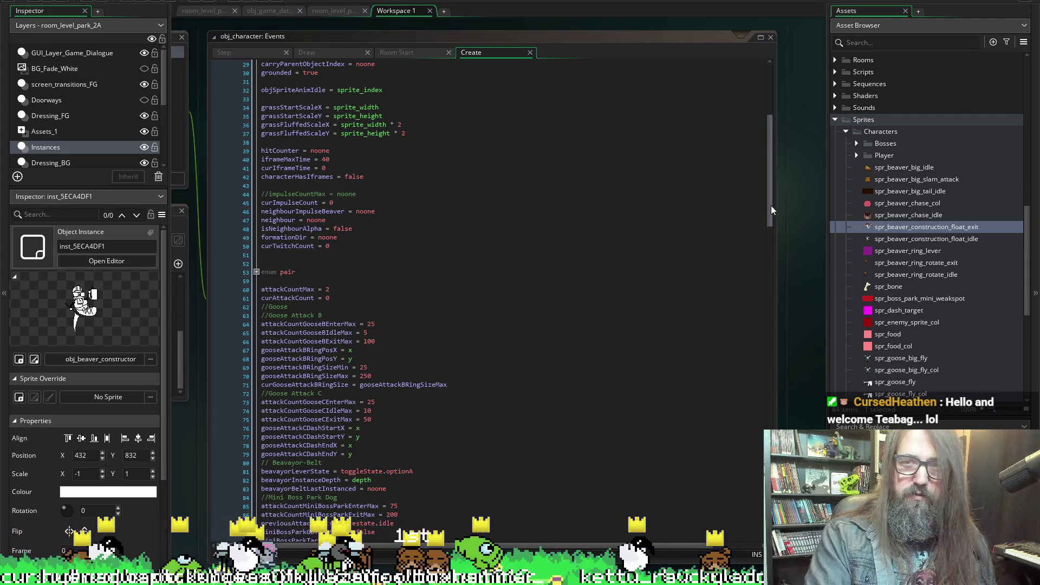
scroll(772, 209, up, 7)
scroll(794, 216, up, 5)
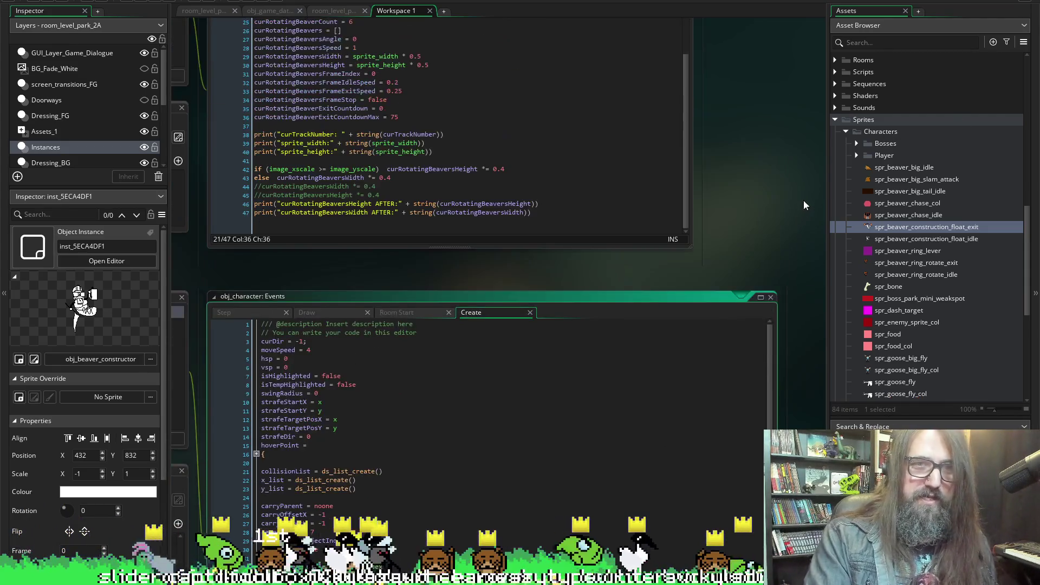
scroll(804, 205, up, 5)
scroll(509, 388, left, 10)
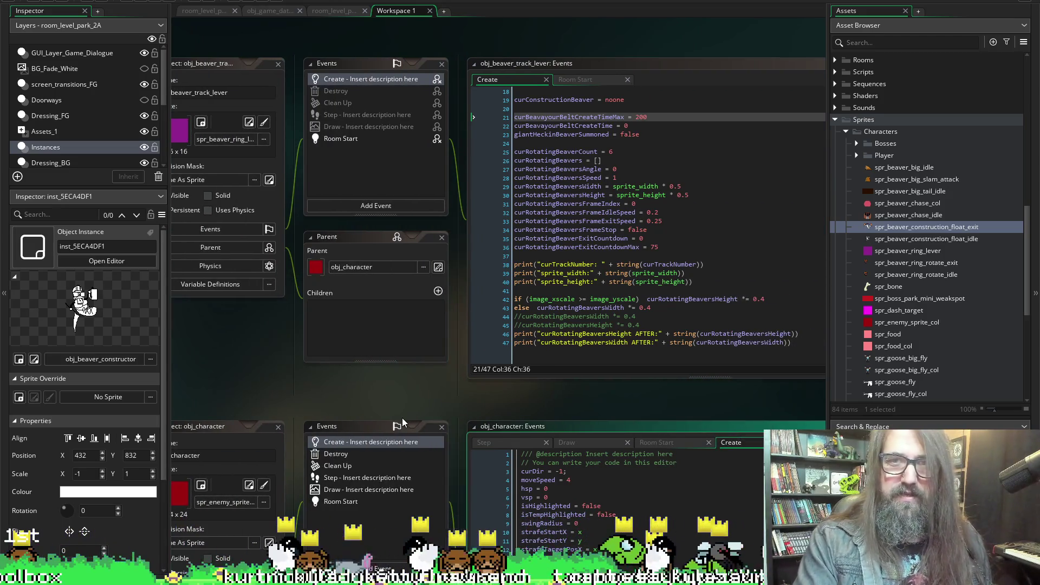
Pan to obj_beaver_constructor's Create code and place the cursor on the line 9 //play exit comment
scroll(402, 418, right, 5)
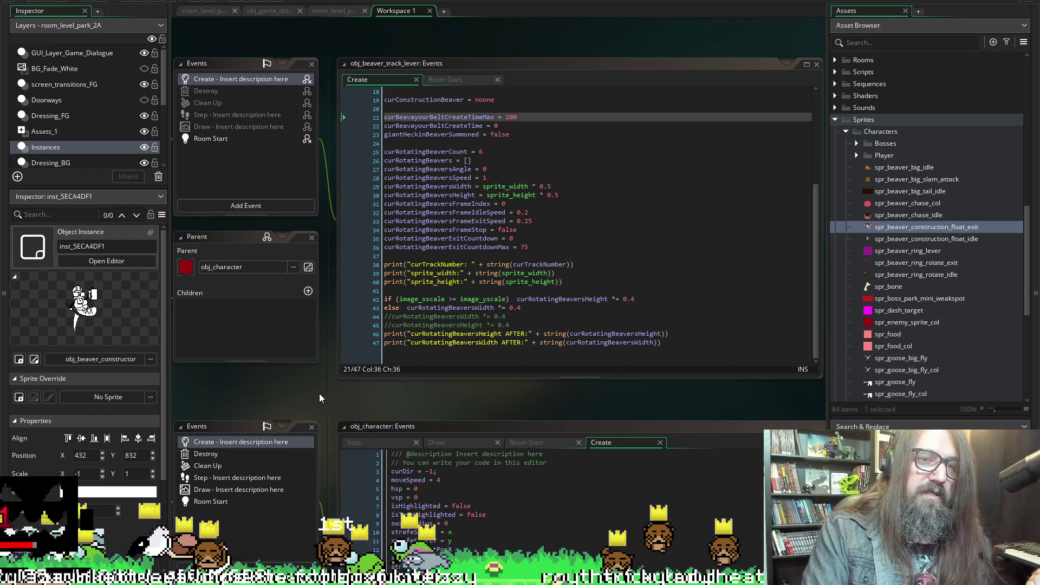
scroll(372, 391, down, 3)
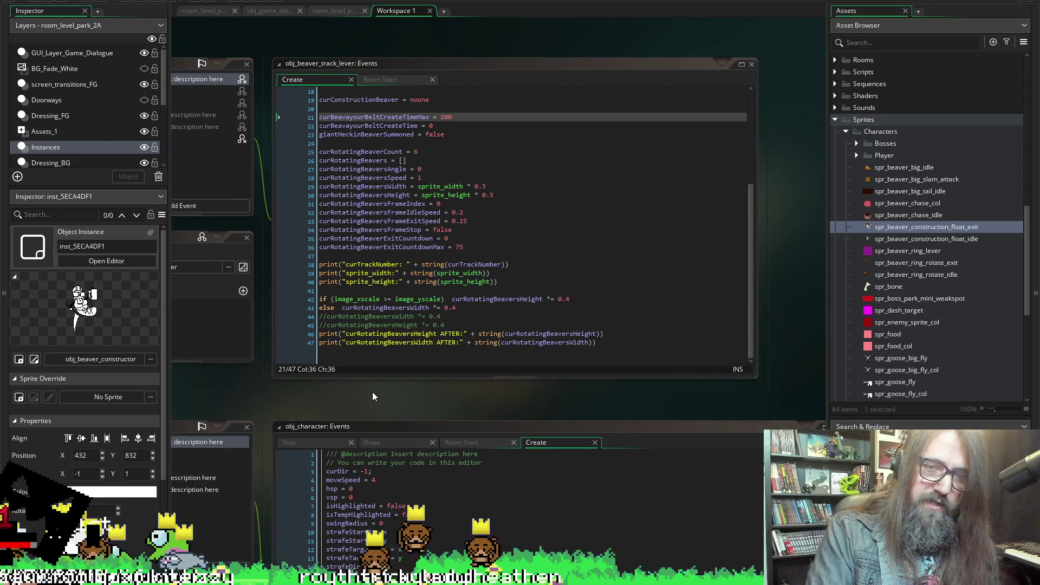
scroll(780, 375, down, 1)
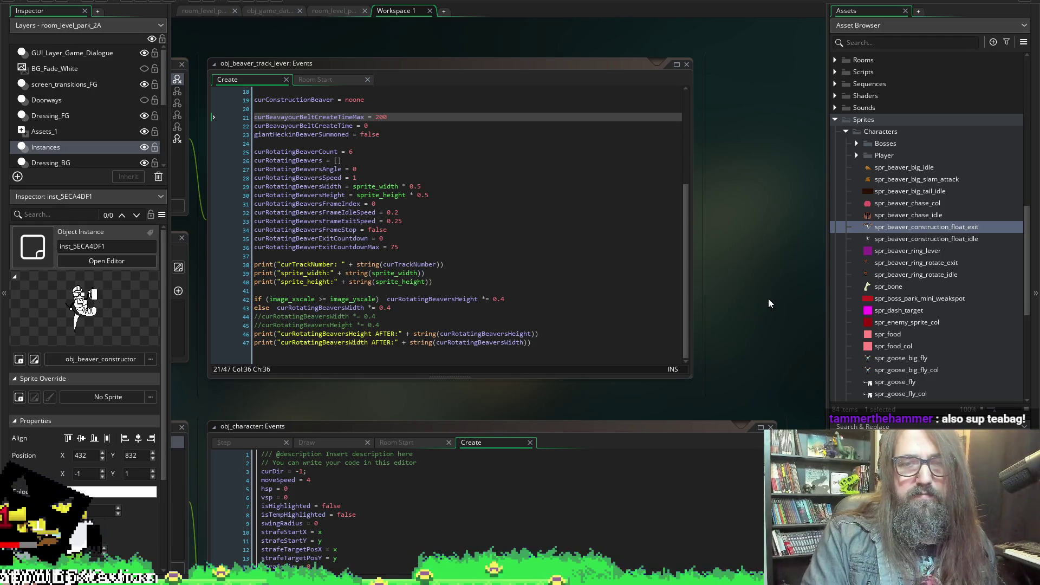
scroll(792, 292, down, 5)
scroll(792, 291, up, 9)
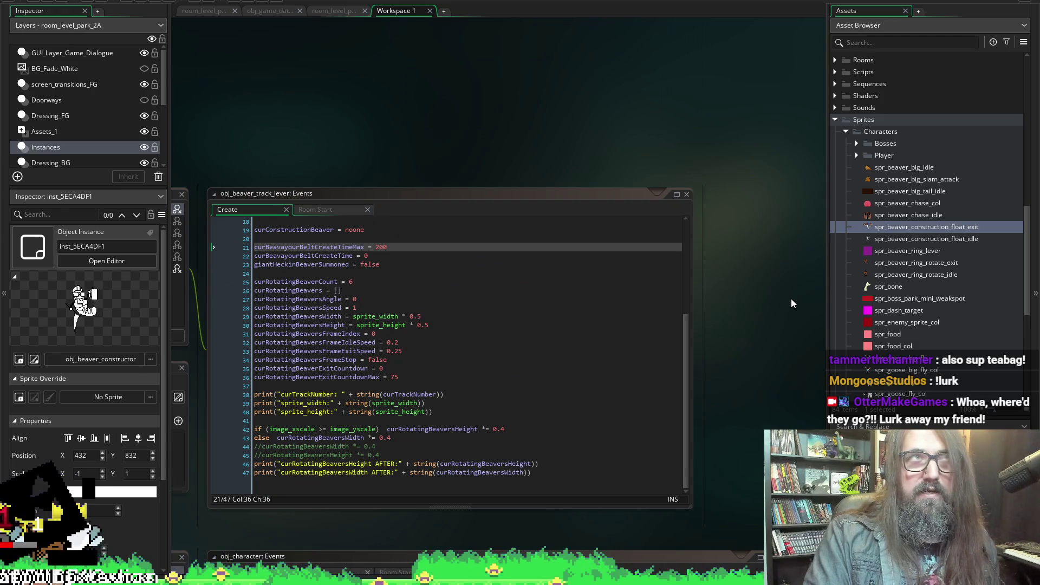
scroll(779, 349, down, 7)
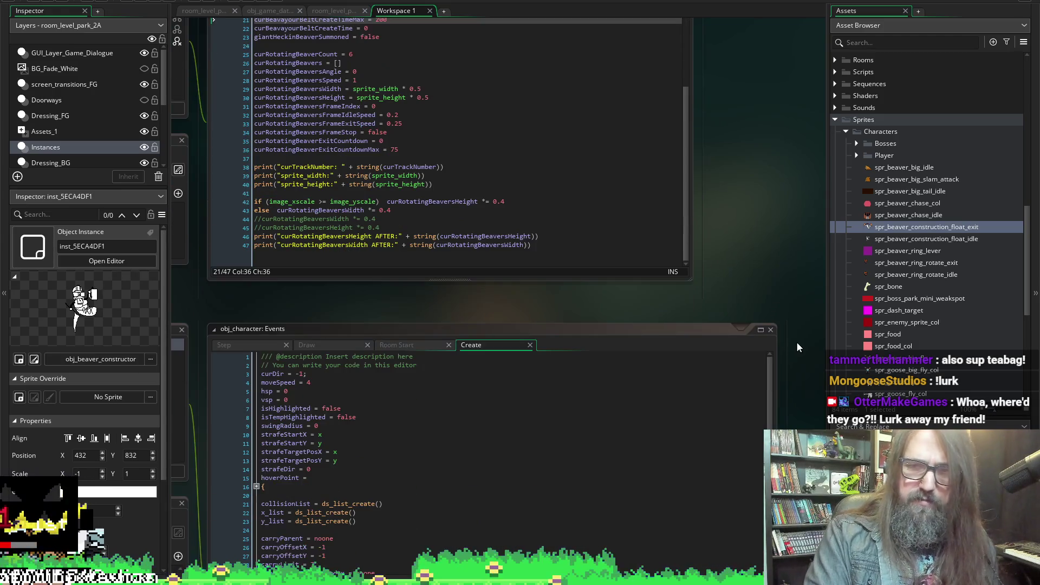
scroll(801, 342, down, 2)
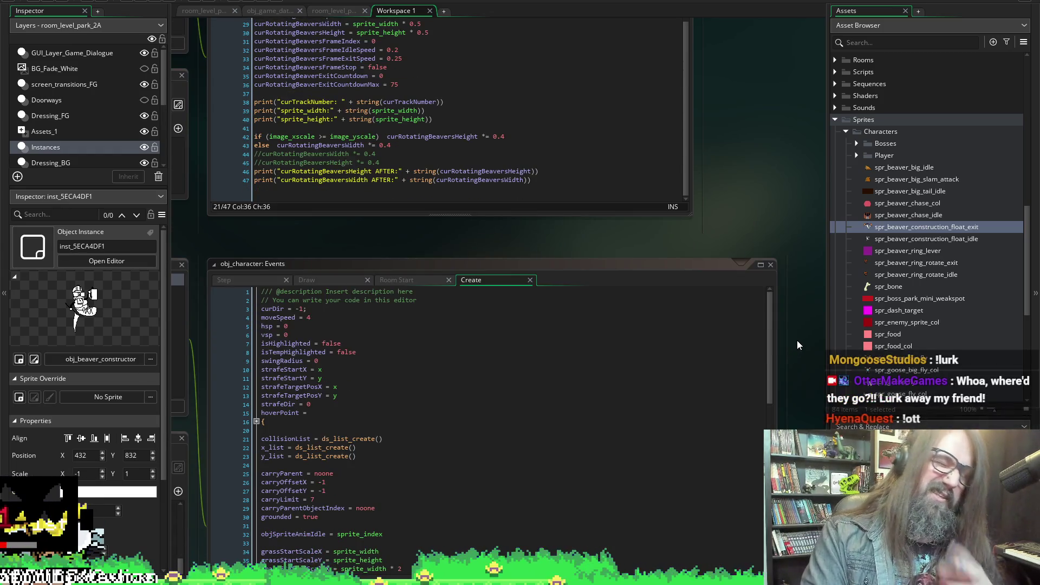
scroll(803, 345, down, 5)
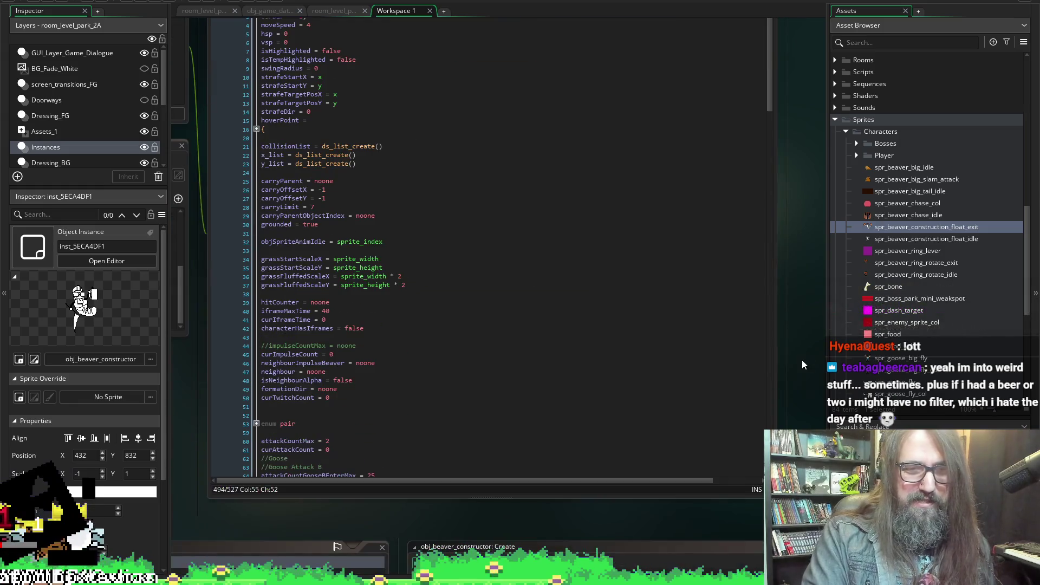
scroll(804, 357, up, 9)
scroll(810, 355, down, 10)
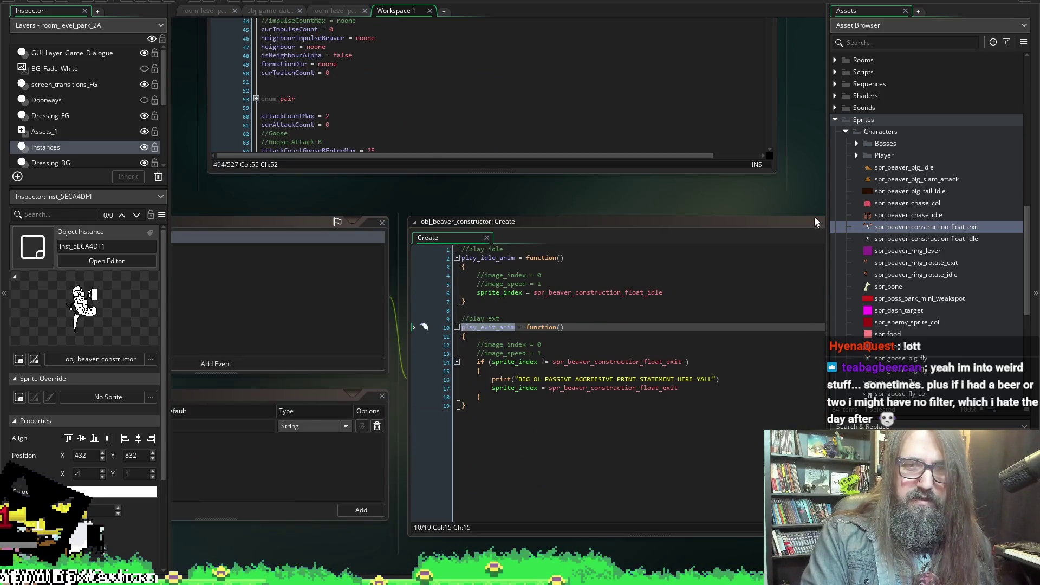
scroll(801, 216, up, 9)
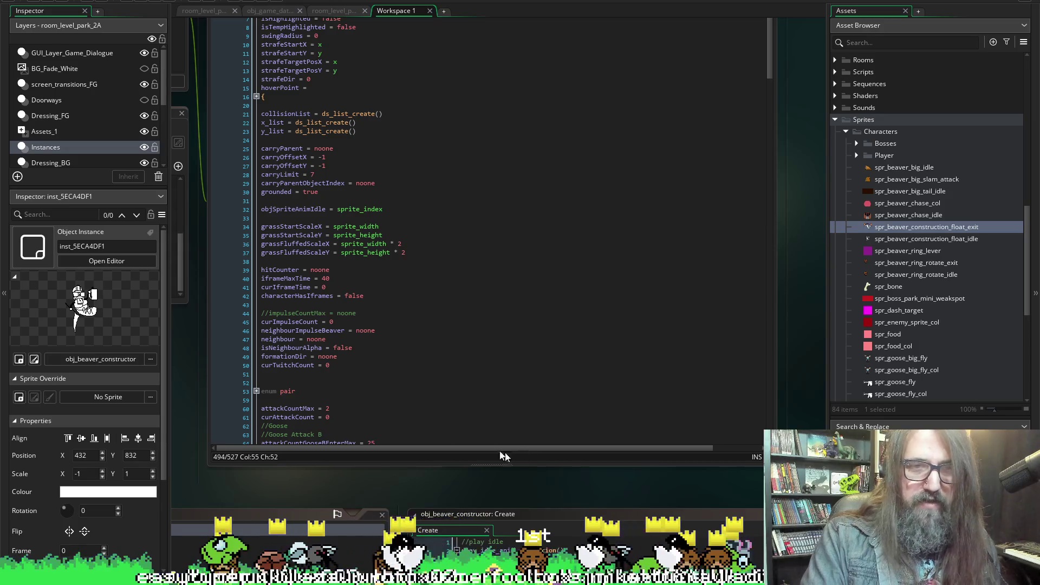
scroll(343, 489, left, 2)
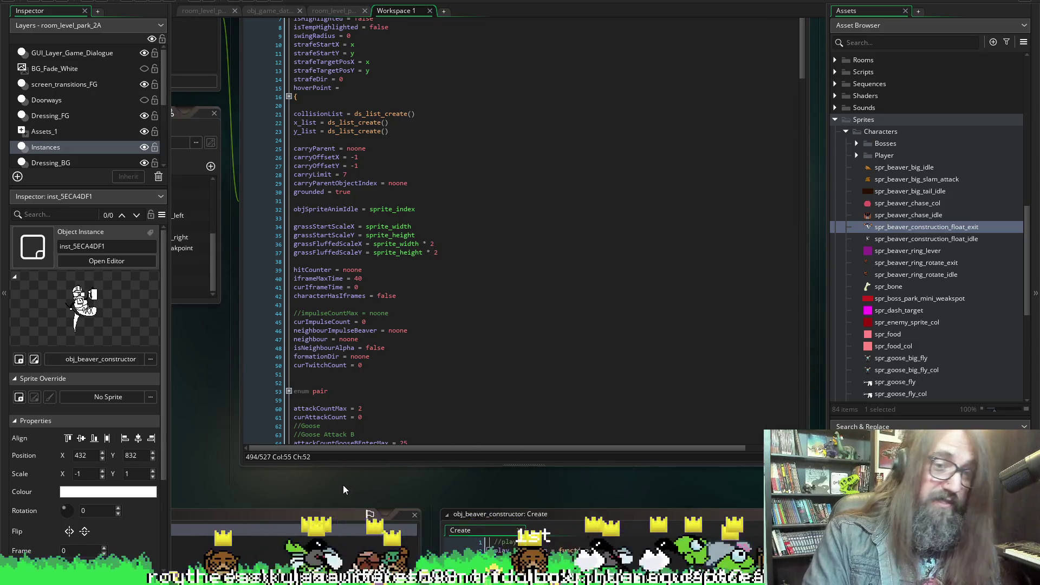
scroll(343, 486, left, 2)
scroll(381, 489, right, 3)
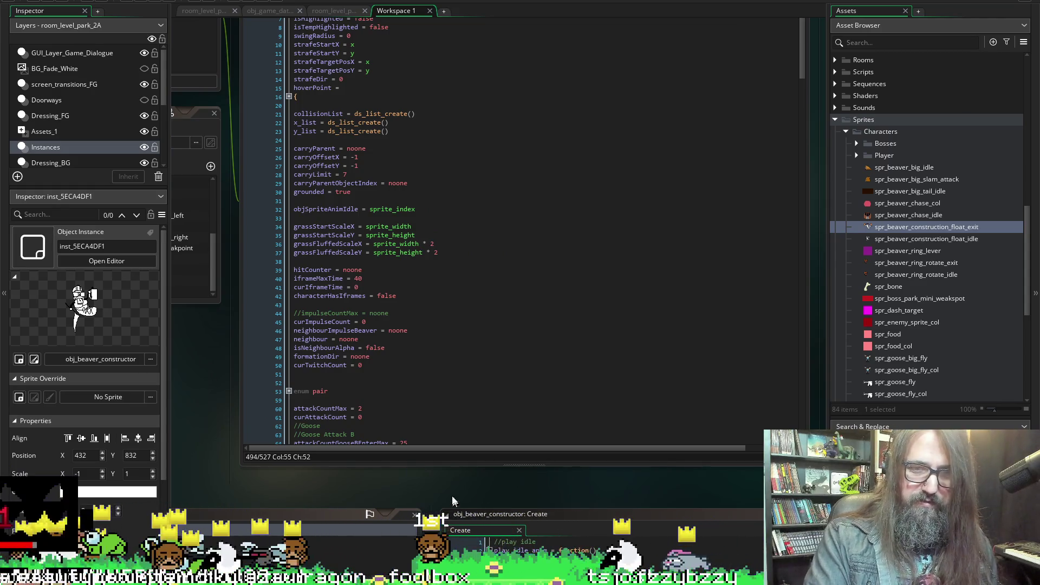
scroll(433, 485, down, 5)
click(530, 317)
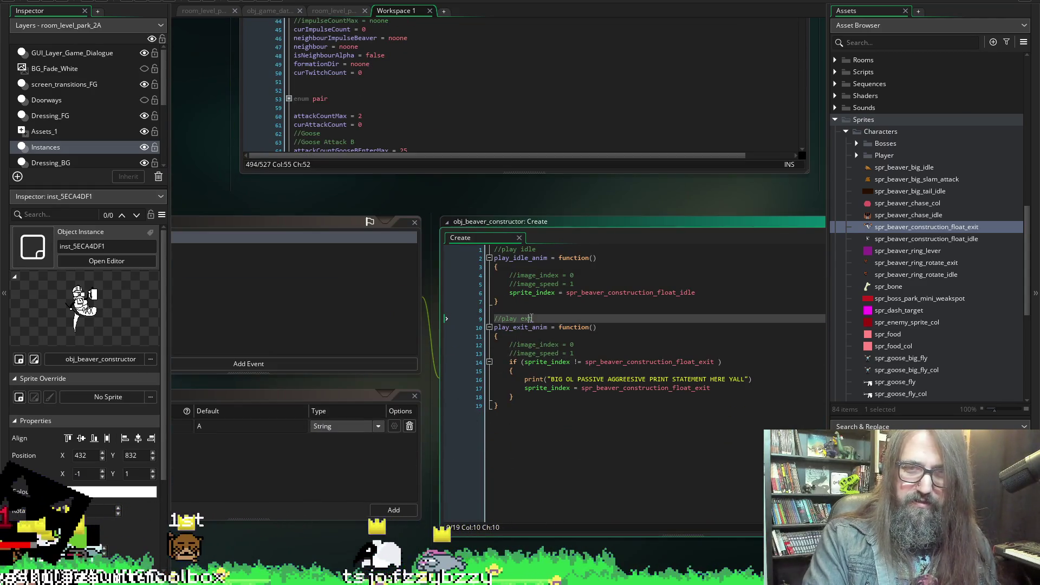
Scroll back to the obj_character Events window and select its Step event code
scroll(420, 365, up, 3)
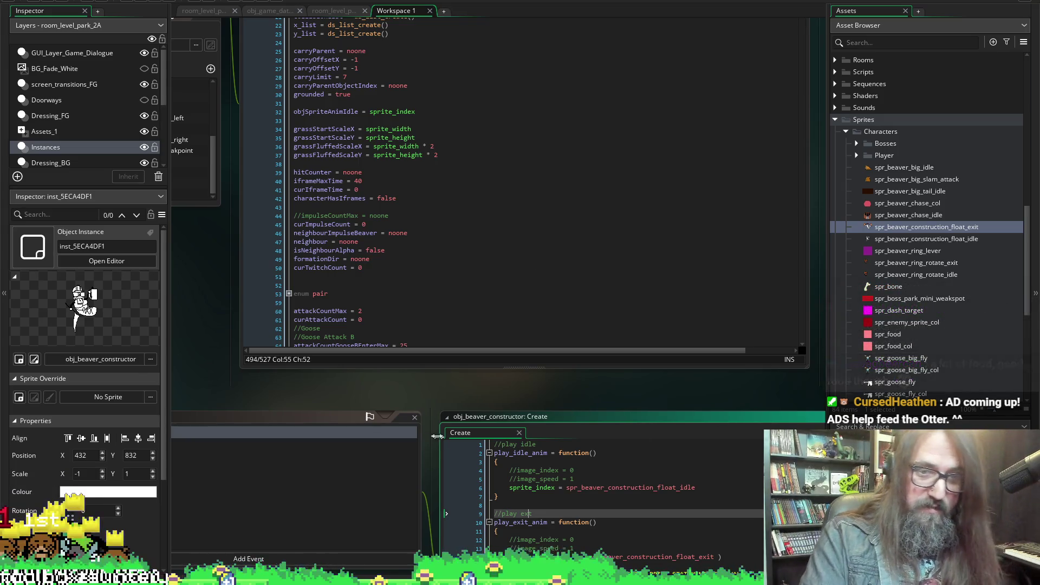
scroll(433, 381, down, 3)
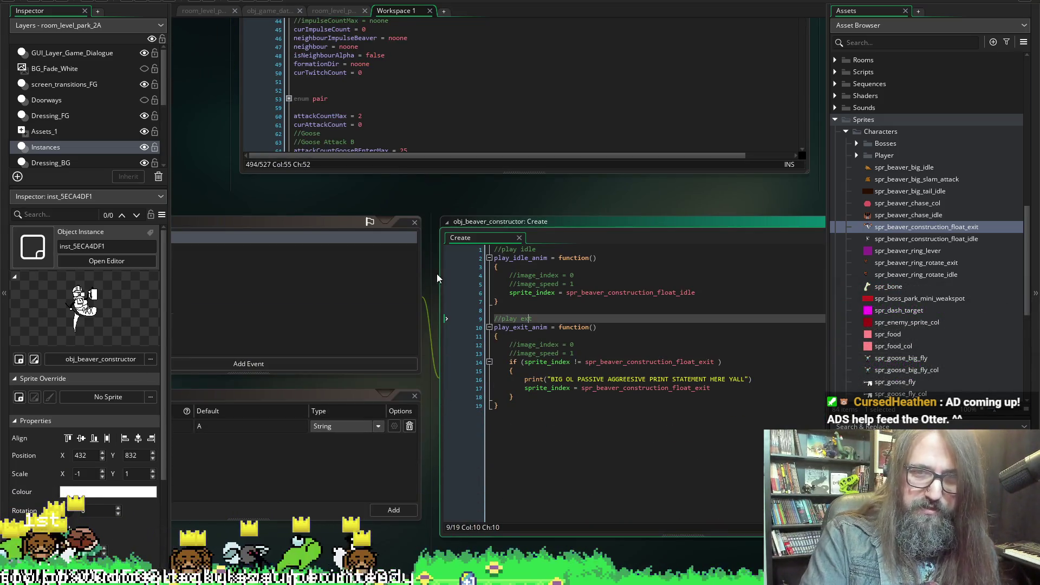
scroll(437, 288, up, 5)
scroll(201, 262, up, 5)
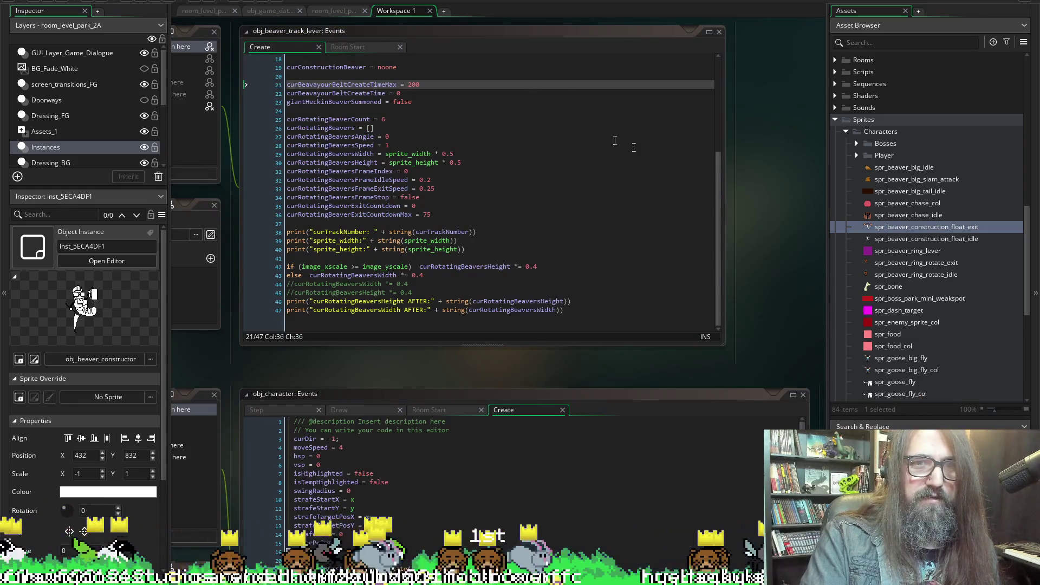
scroll(783, 199, down, 5)
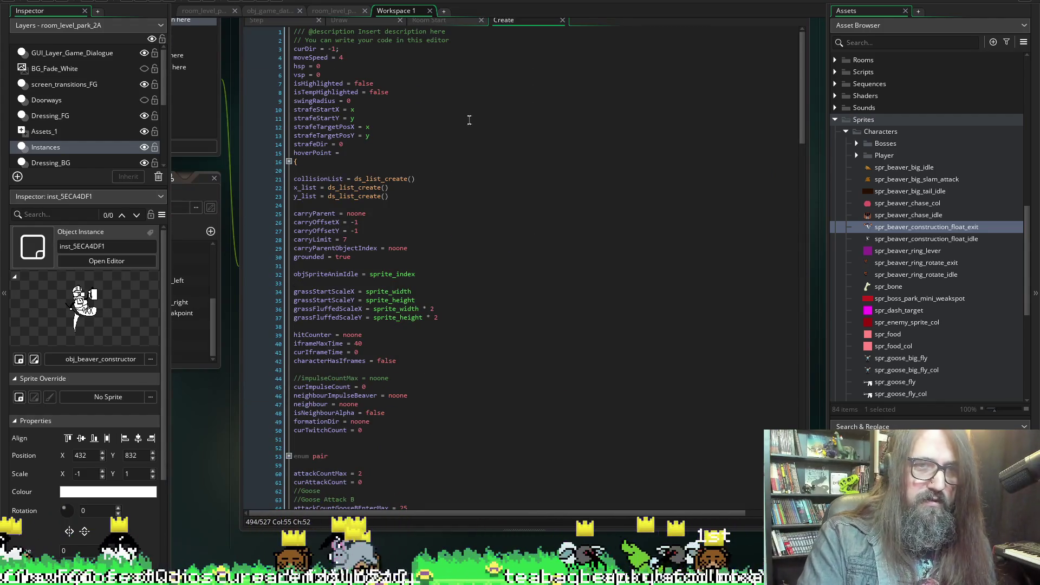
scroll(791, 195, up, 2)
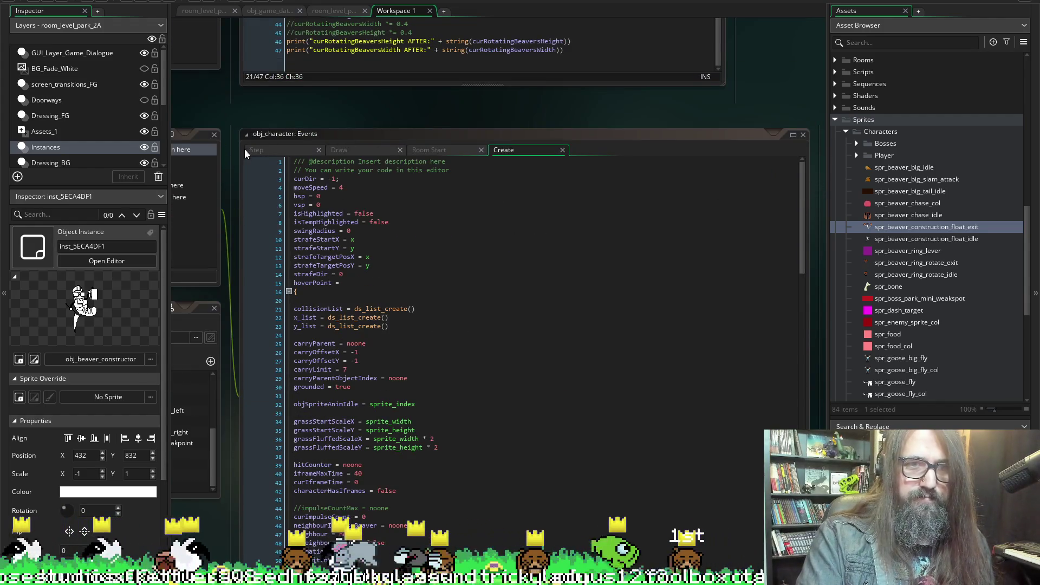
click(246, 150)
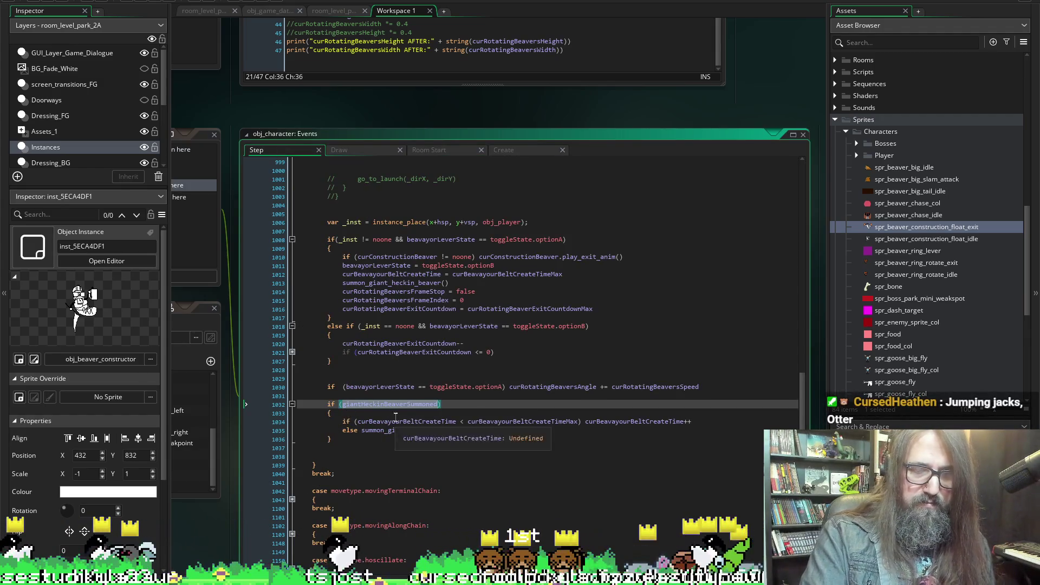
Highlight curBeavayourBeltCreateTime's uses on line 1034, then scroll back to the lever's Create code
key(Down)
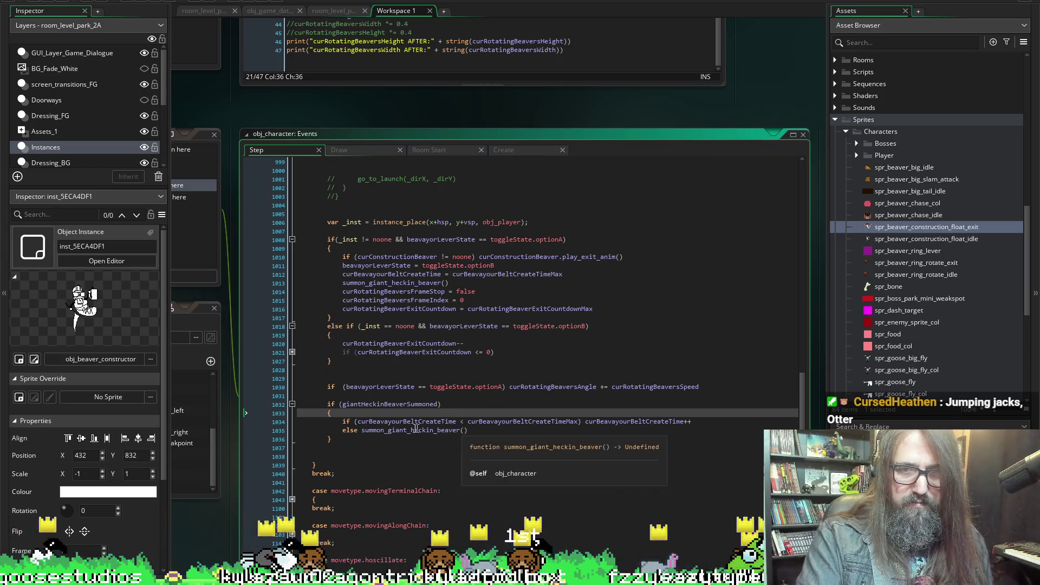
click(616, 421)
double_click(616, 421)
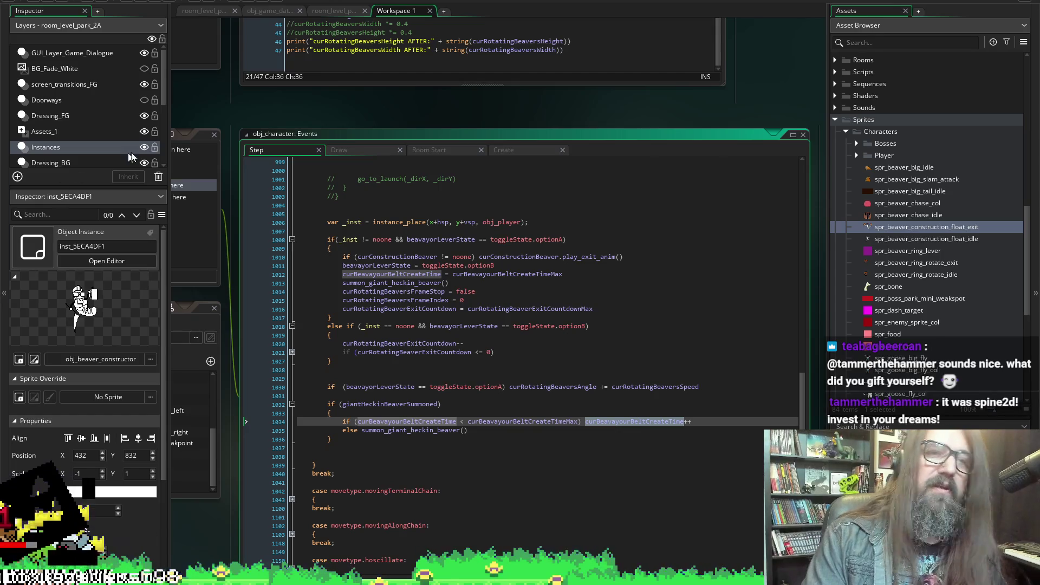
scroll(227, 146, up, 5)
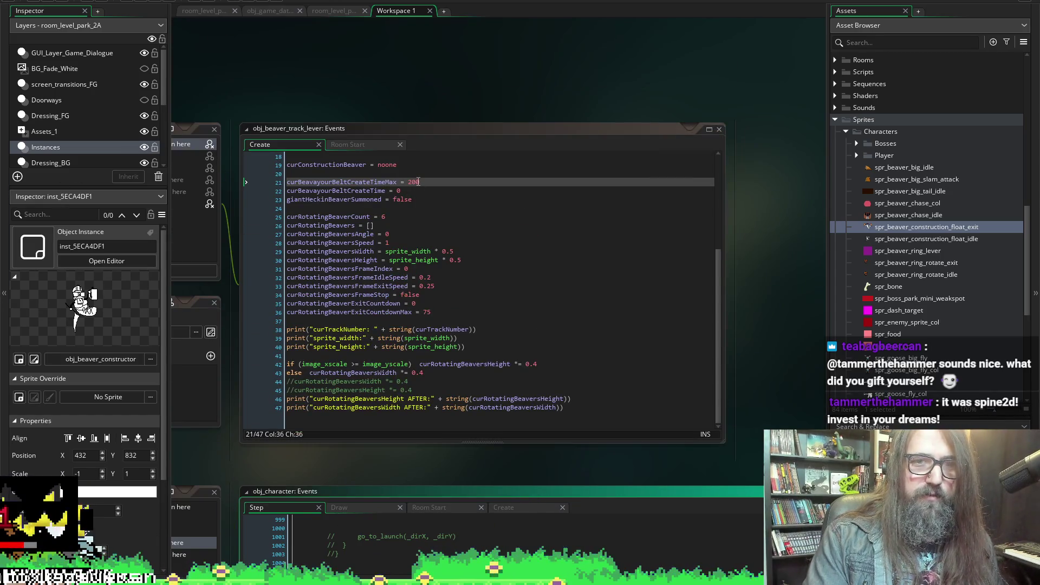
Raise the lever's maximum belt create time from 200 to 500
double_click(415, 181)
text(500)
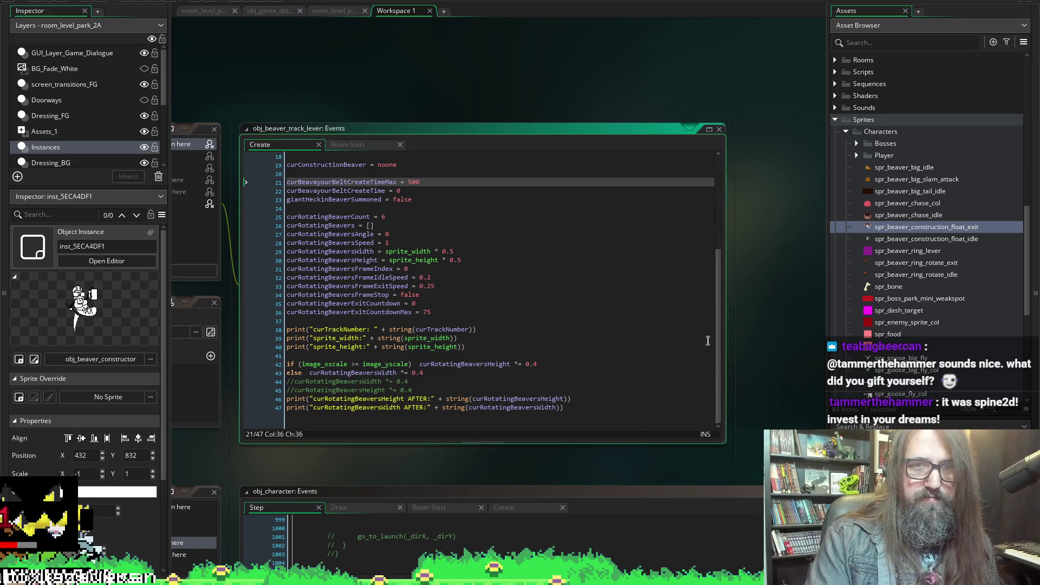
scroll(774, 293, down, 6)
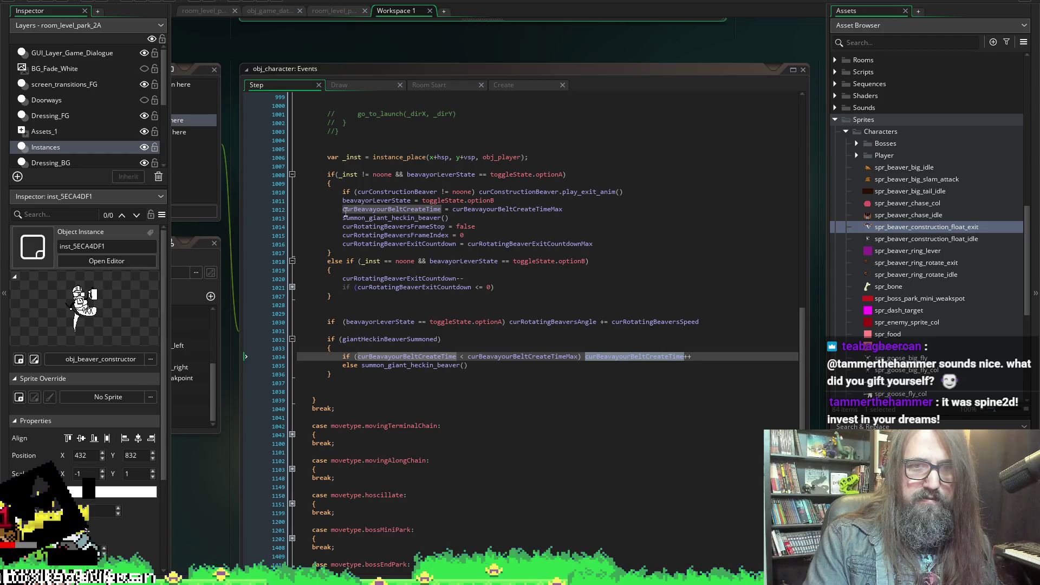
Delete the curBeavayourBeltCreateTime reset statement and its blank line on Step line 1012
double_click(398, 209)
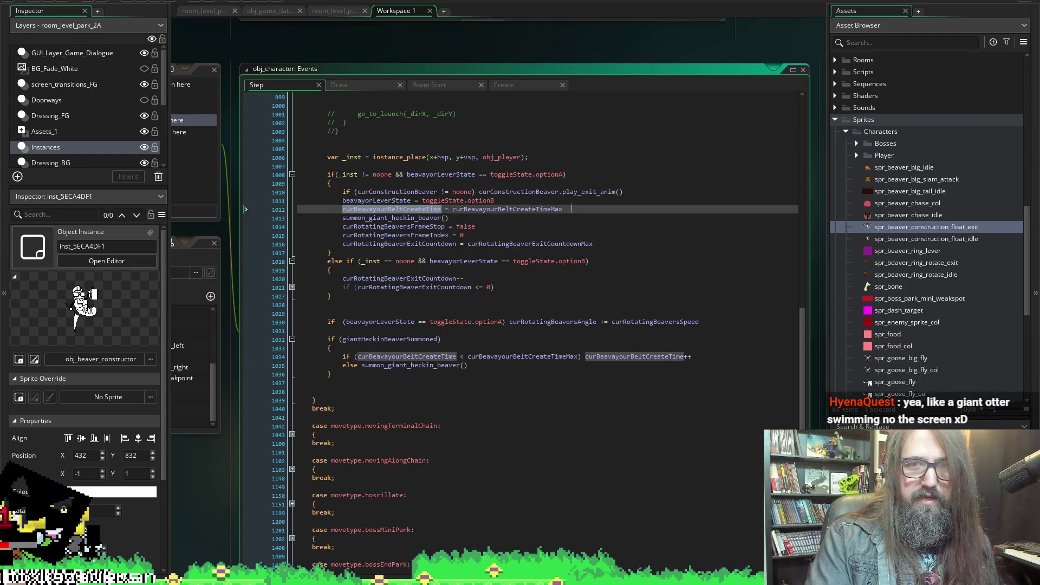
drag(563, 209, 340, 211)
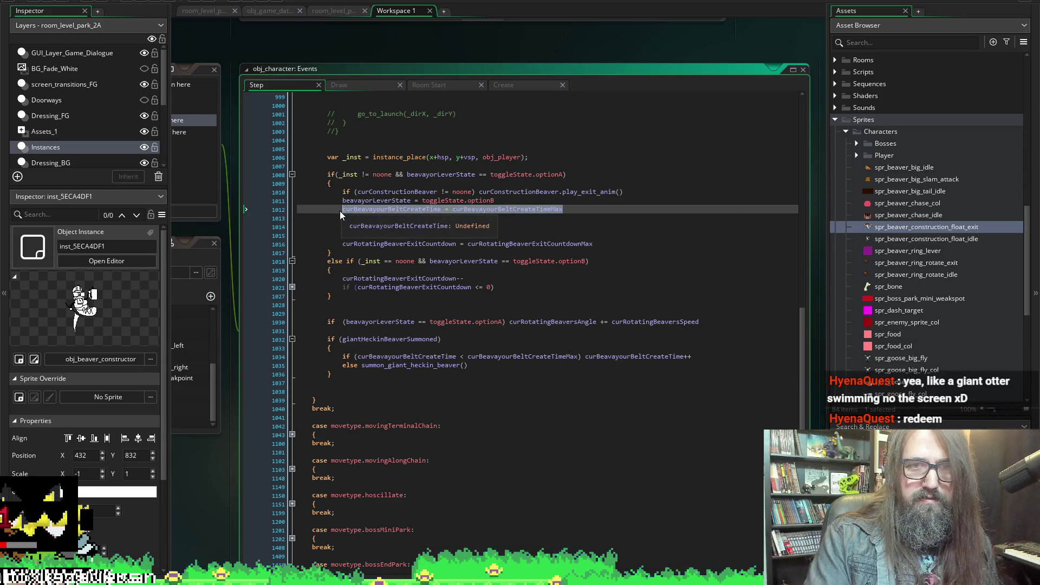
key(Delete)
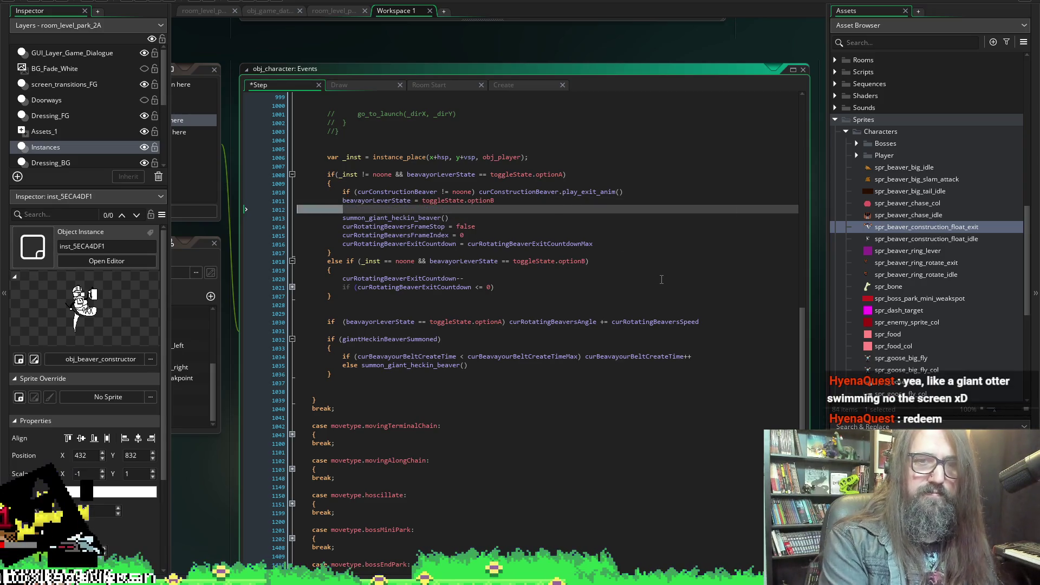
key(BackSpace)
key(BackSpace)
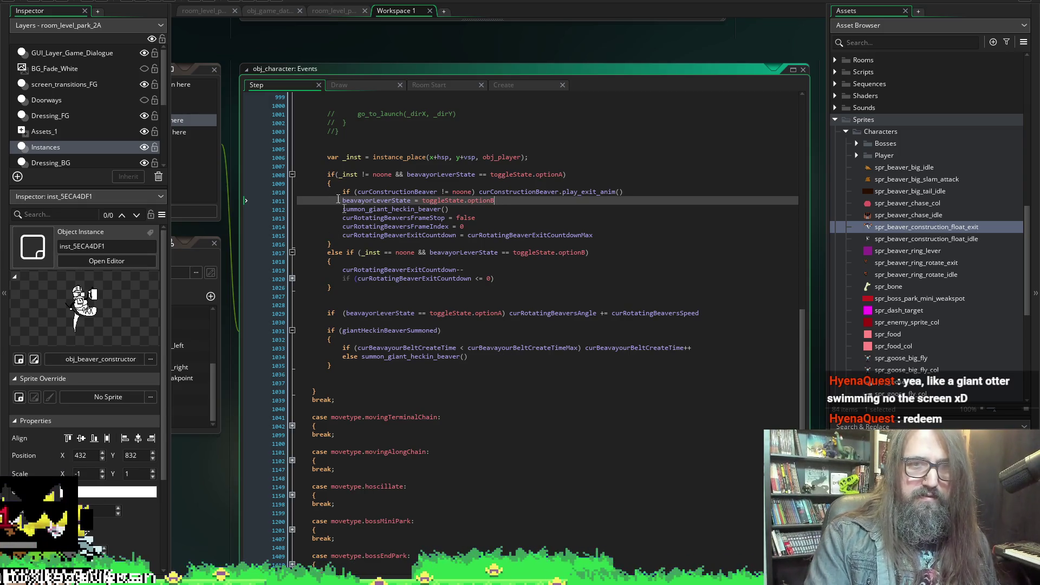
click(517, 85)
scroll(490, 443, down, 10)
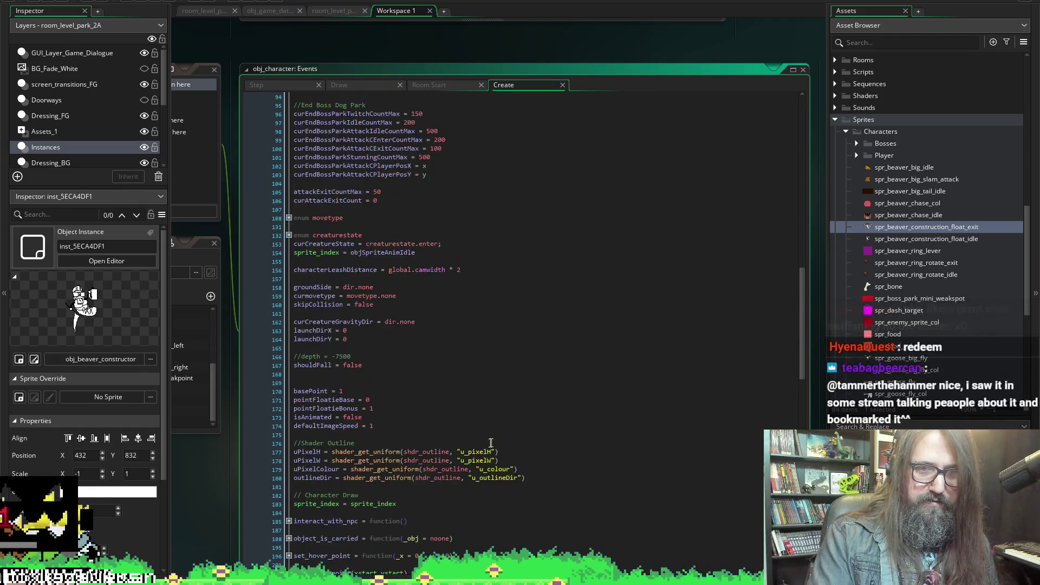
Replace curBeavayourBeltCreateTimeMax with 0 on line 482 of schedule_heckin_giant_beaver_summon, then run the game
scroll(470, 399, down, 15)
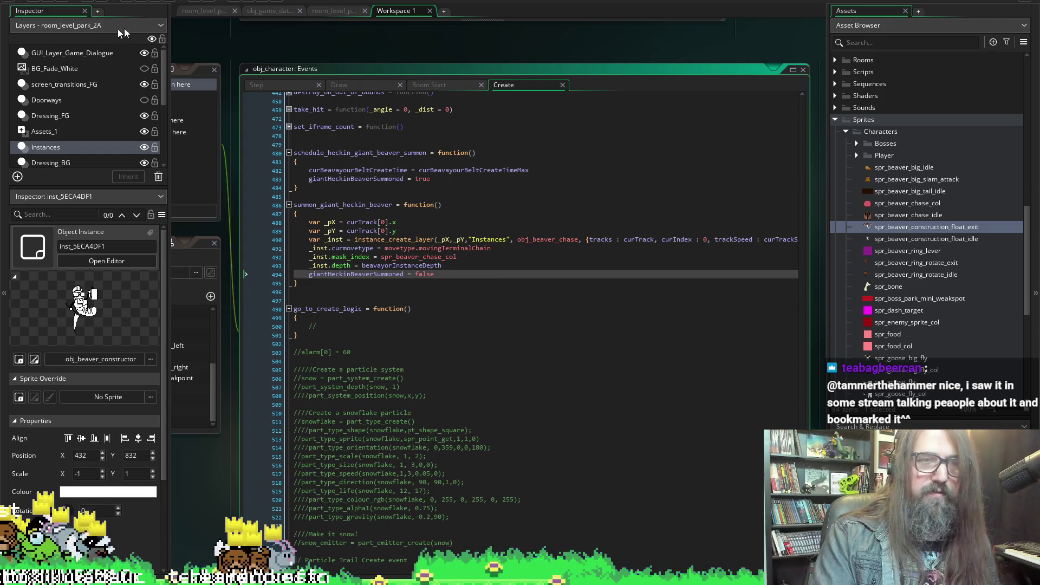
click(332, 12)
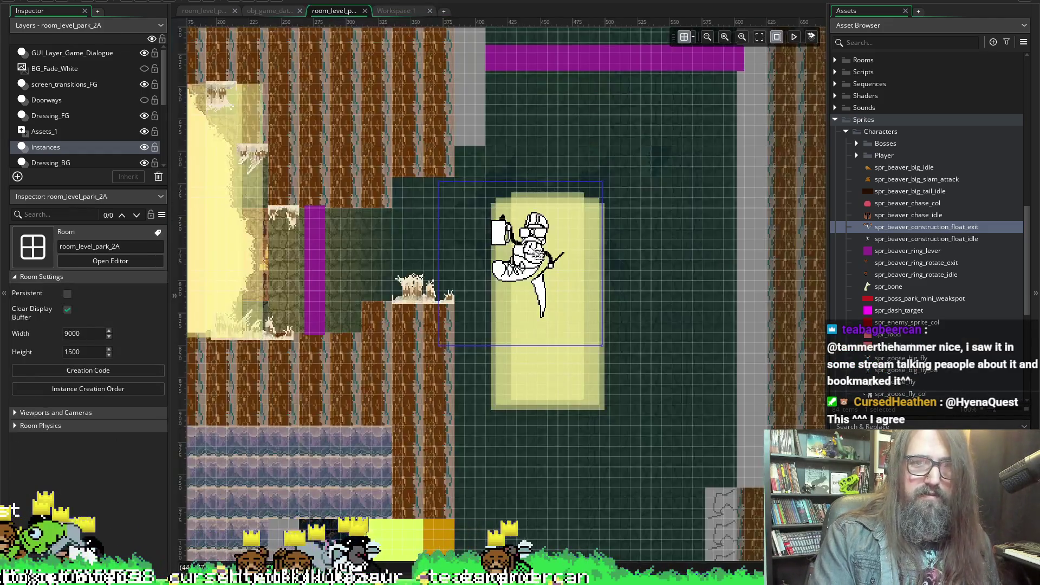
click(387, 12)
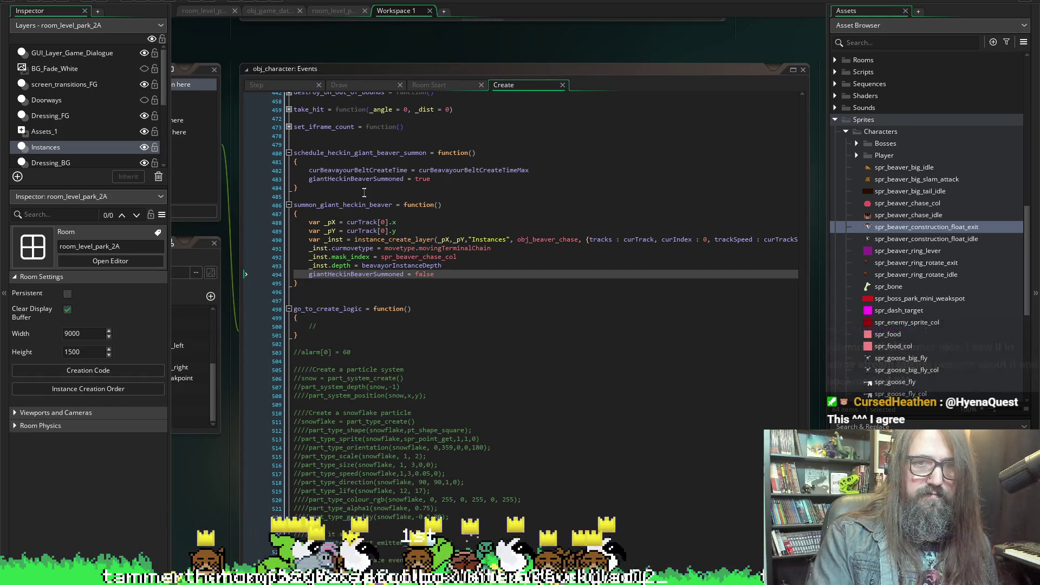
double_click(449, 171)
text(0)
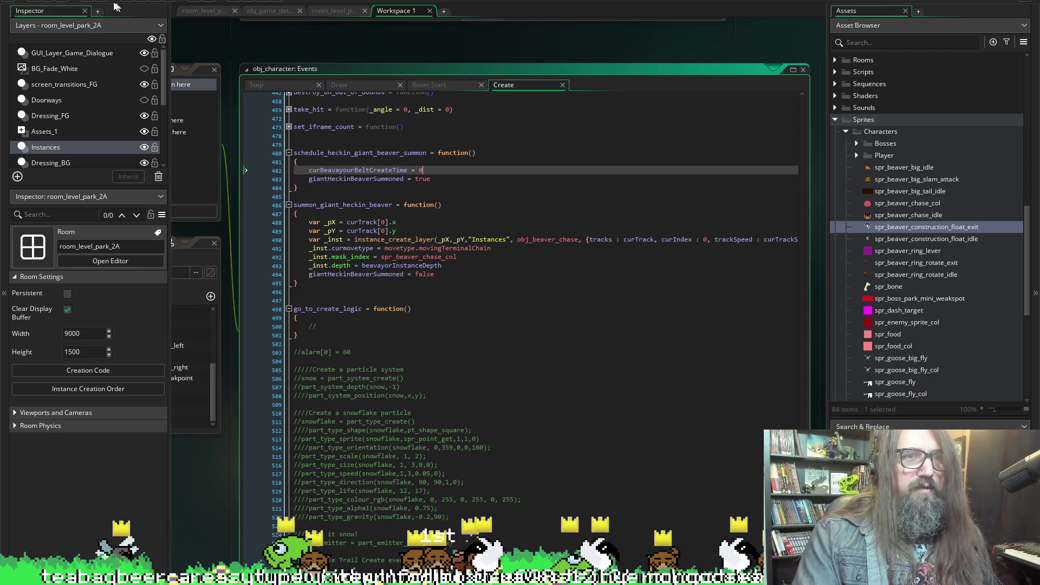
click(132, 2)
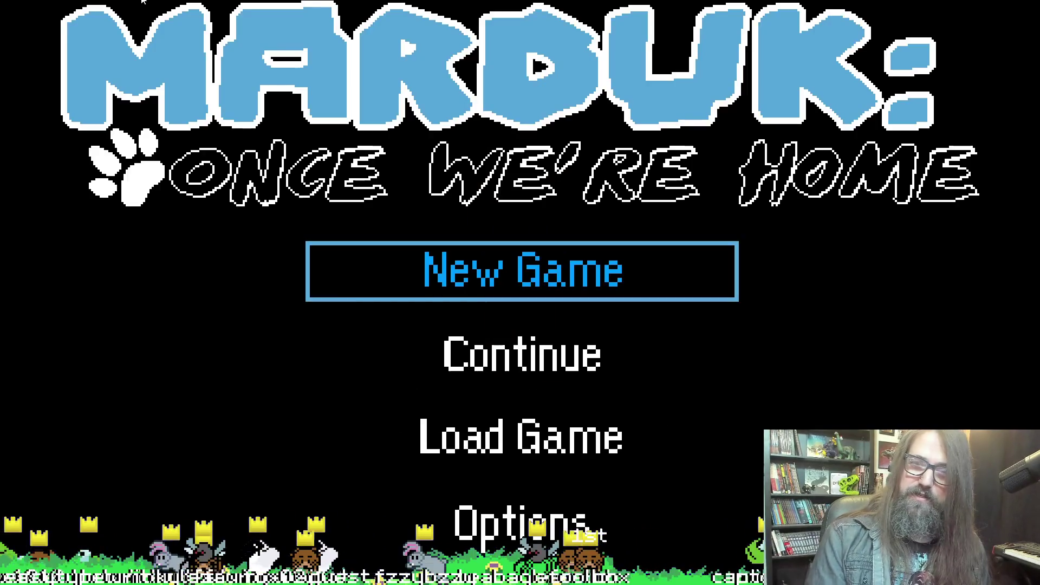
Continue the saved game, walk the otter right toward the beaver boss, then close the game
key(Down)
key(Return)
key(Right)
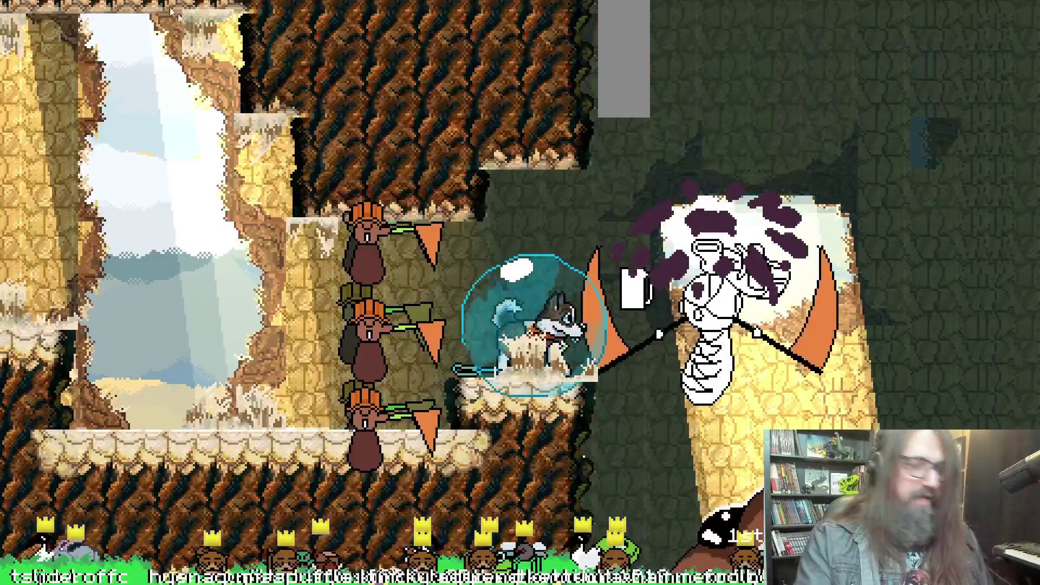
key(F11)
key(Escape)
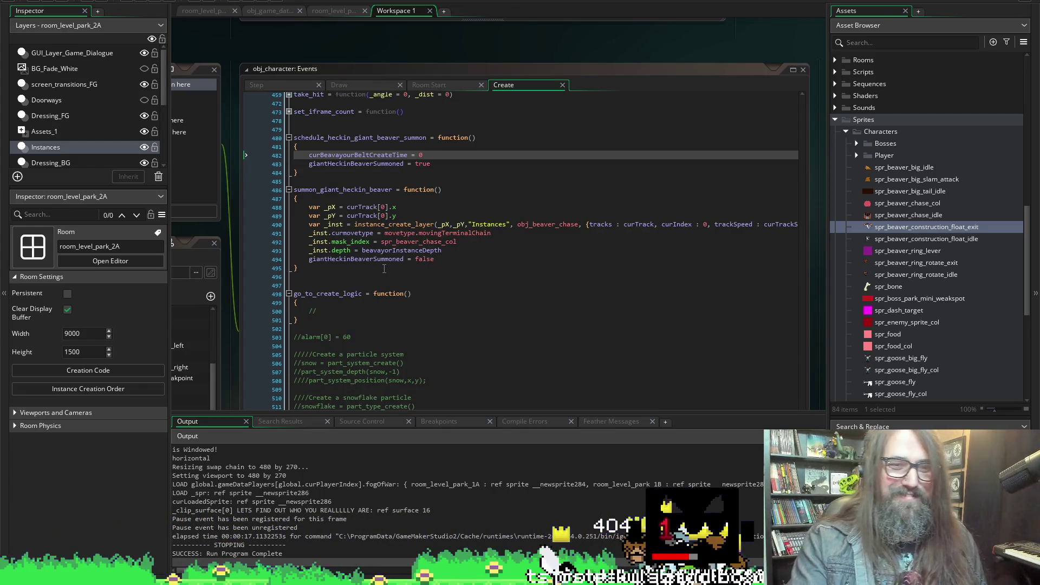
Scroll up through obj_character's code to the beaver lever and giant beaver summon logic
scroll(349, 285, up, 3)
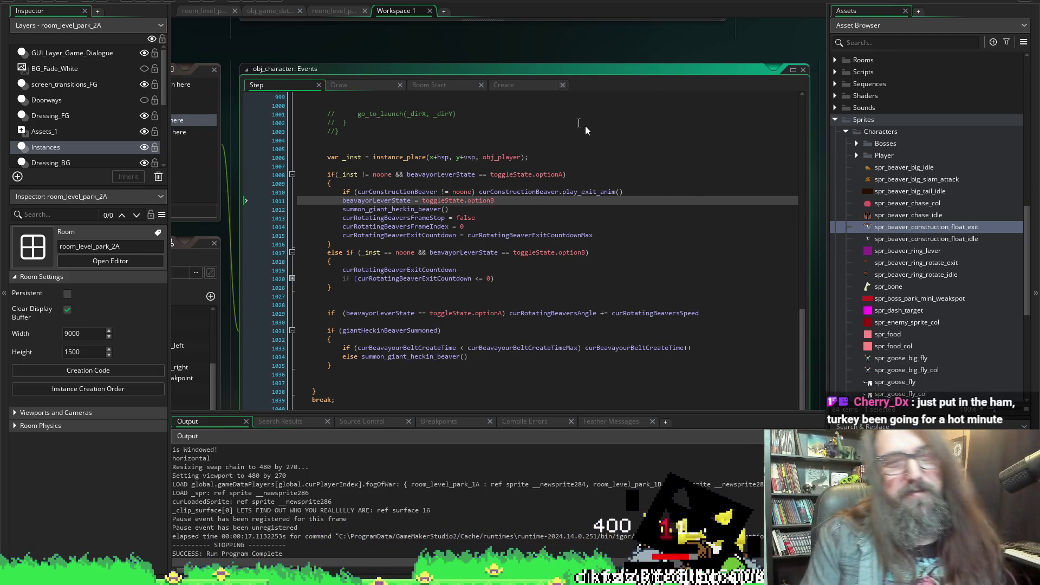
Bring up obj_character's Create code defining summon_giant_heckin_beaver
click(503, 85)
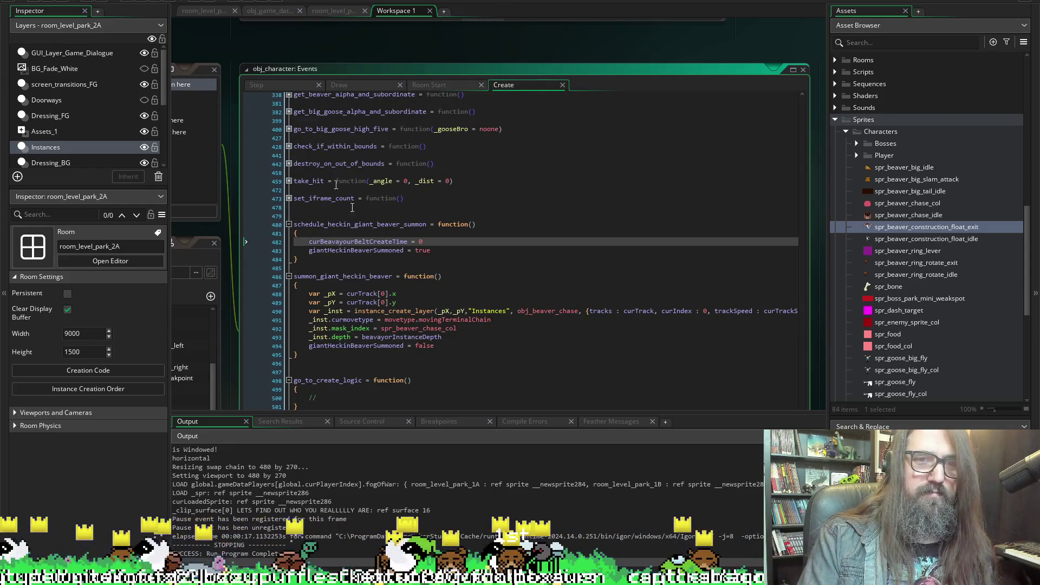
Review the Draw, Create and Step event code with the output log hidden
click(269, 87)
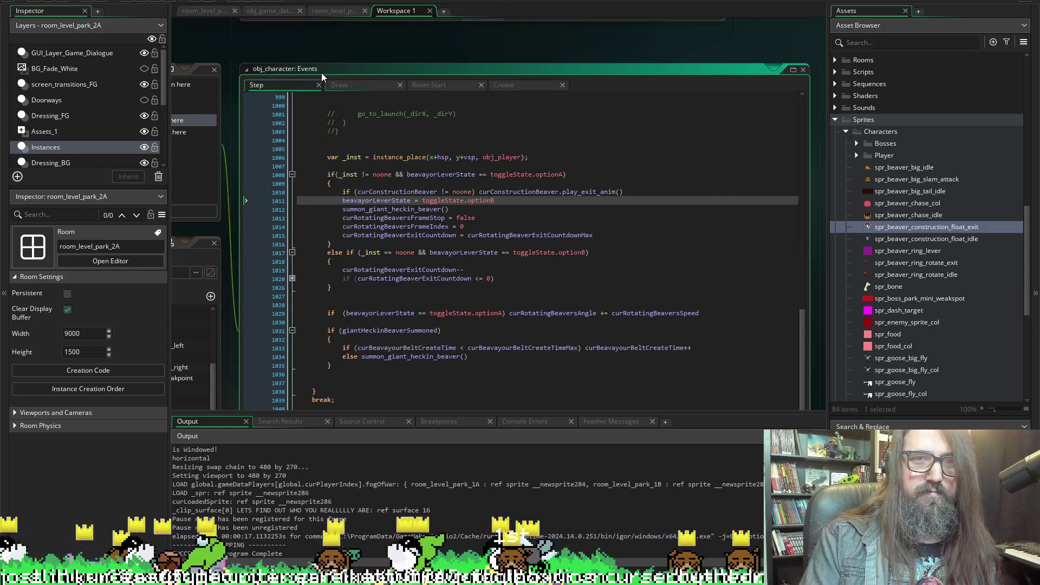
key(ctrl+Tab)
scroll(448, 306, down, 2)
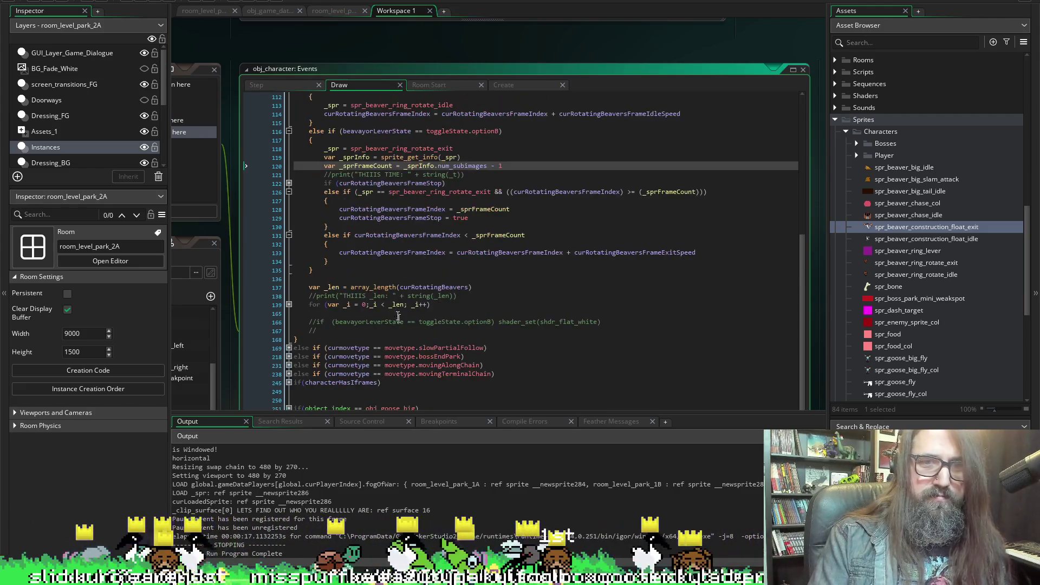
scroll(337, 251, down, 2)
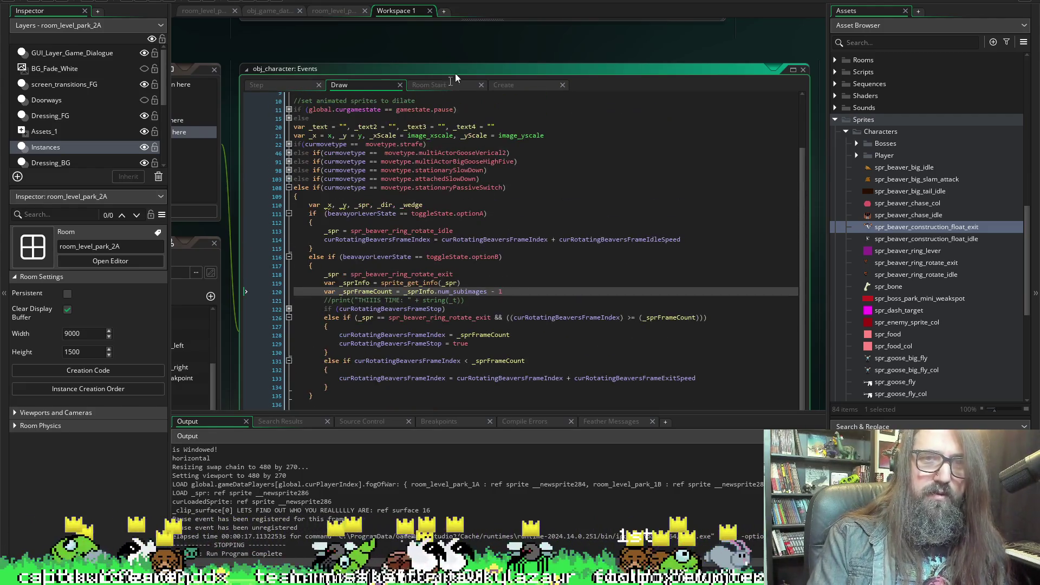
click(515, 86)
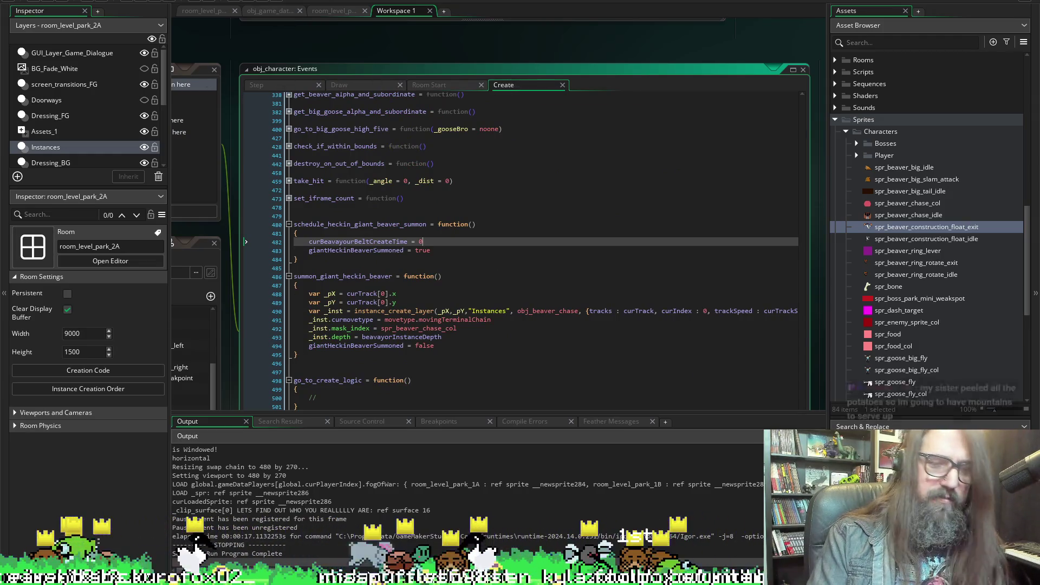
key(F12)
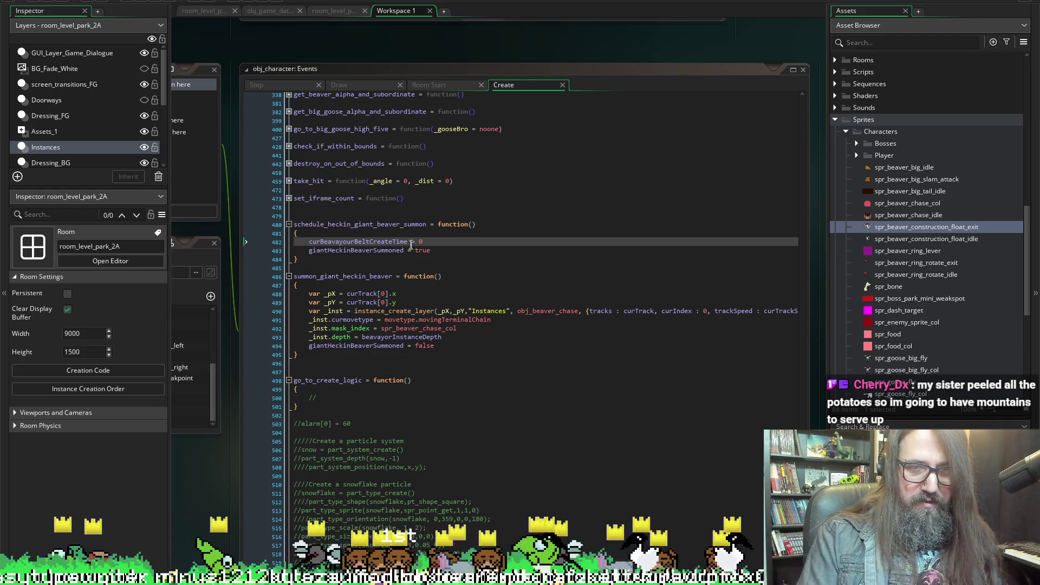
mouse_move(354, 241)
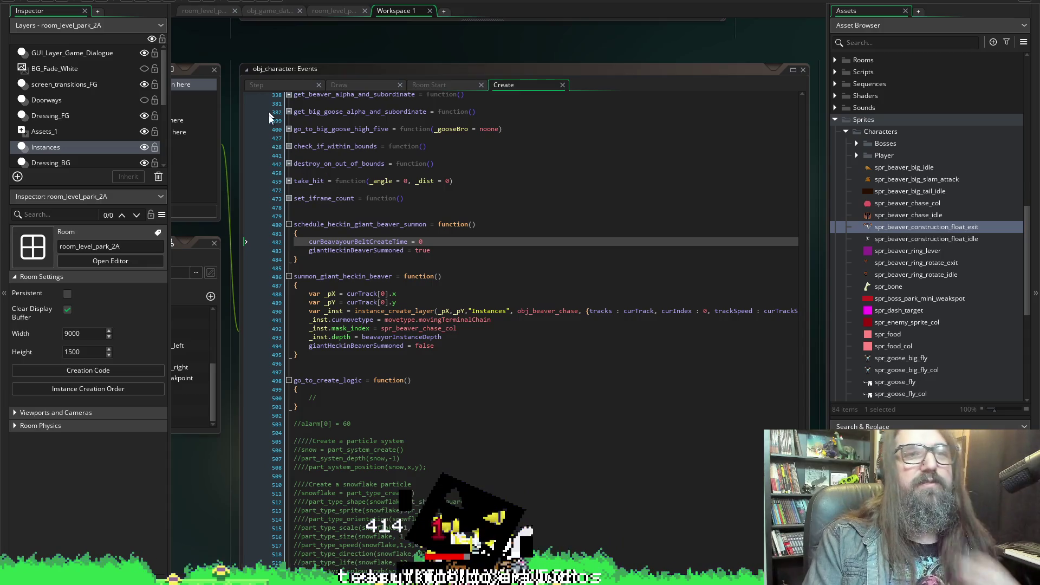
click(294, 84)
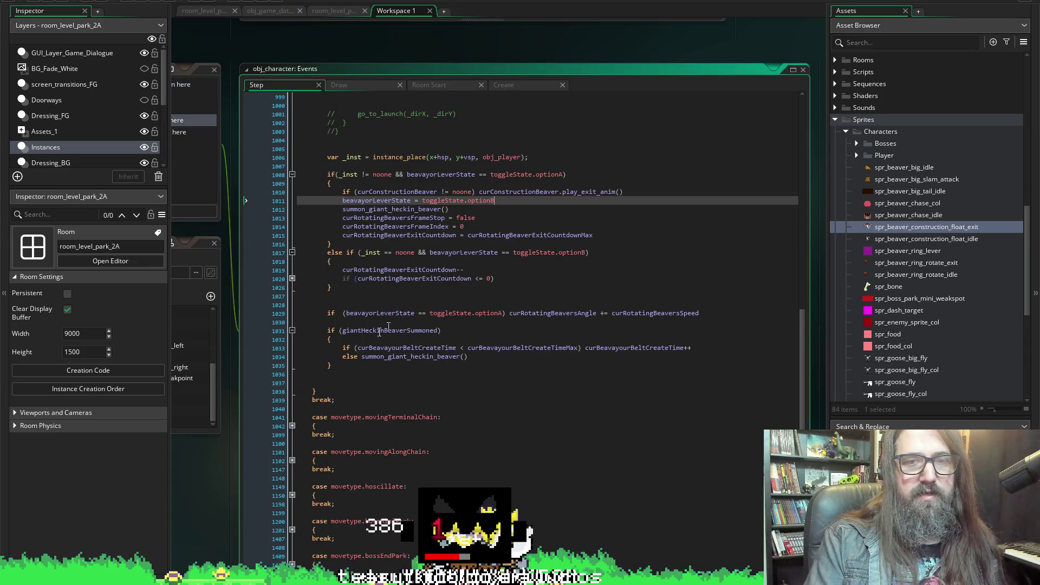
scroll(375, 371, up, 3)
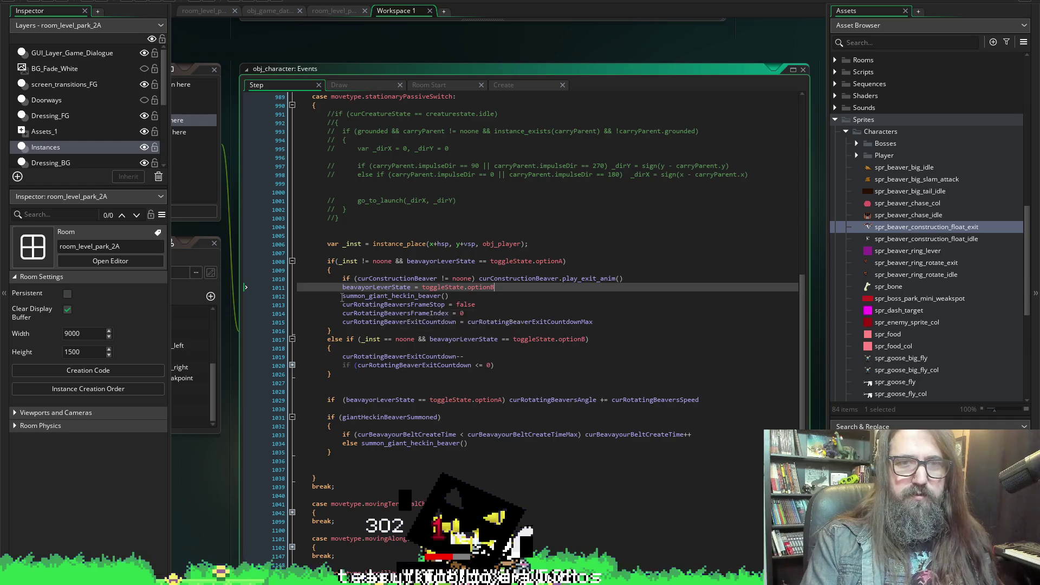
scroll(365, 441, down, 1)
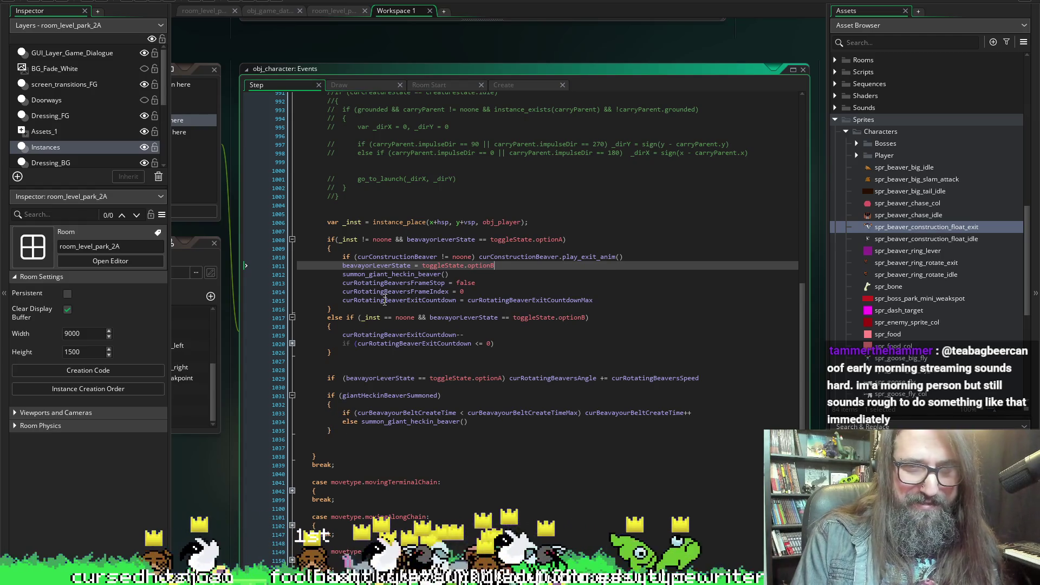
Replace the summon_giant_heckin_beaver() call on line 1012 with giantHeckinBeaverSummoned and run the game
double_click(381, 275)
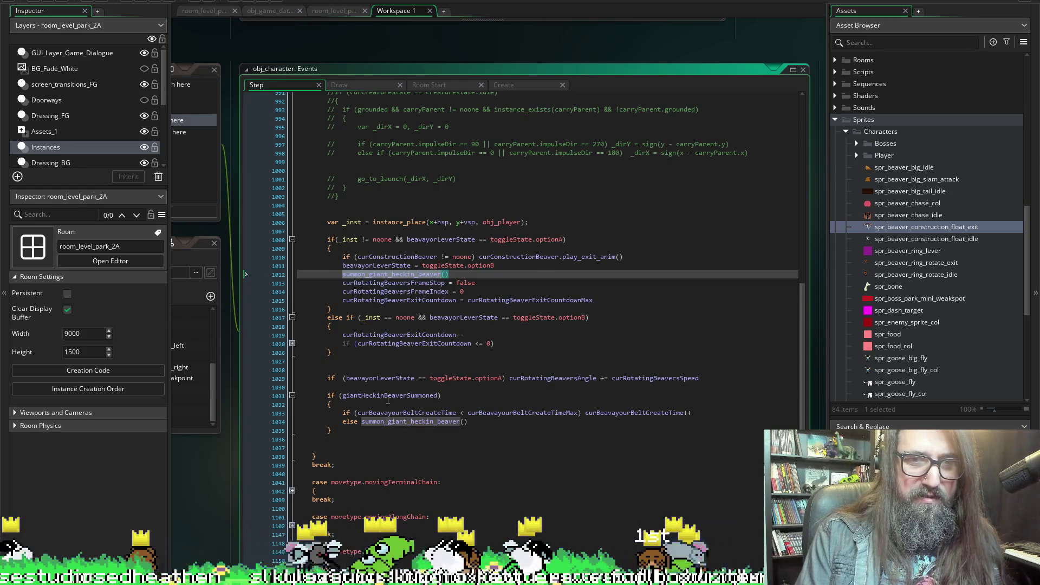
click(386, 396)
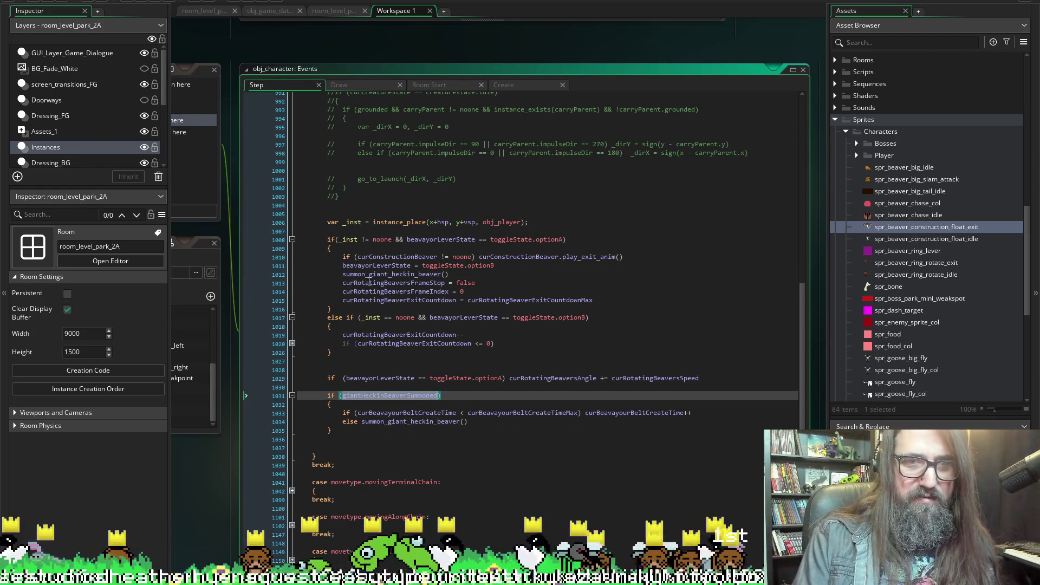
double_click(387, 274)
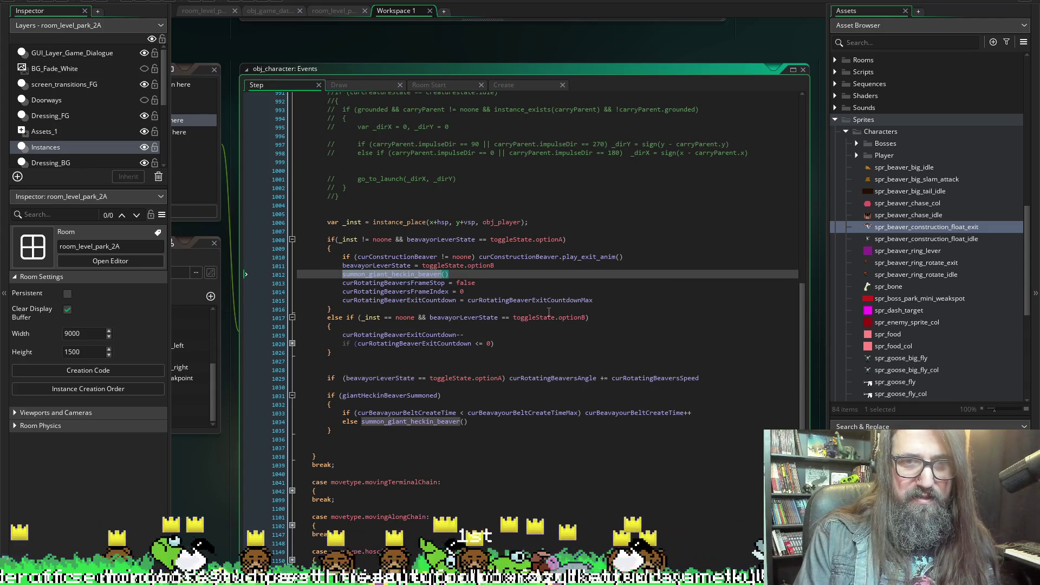
text(giantHeckinBeaverSummoned)
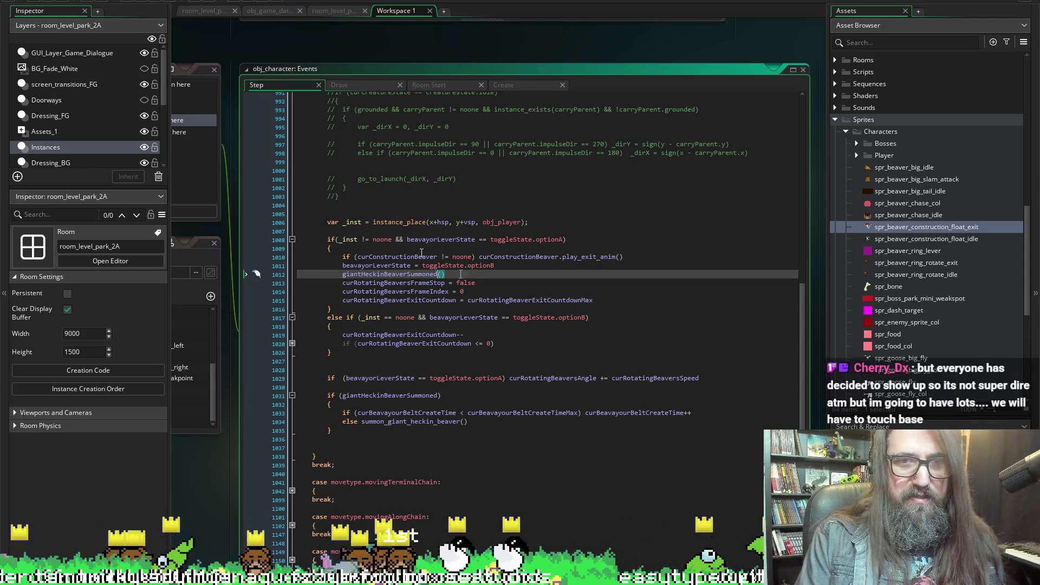
key(F5)
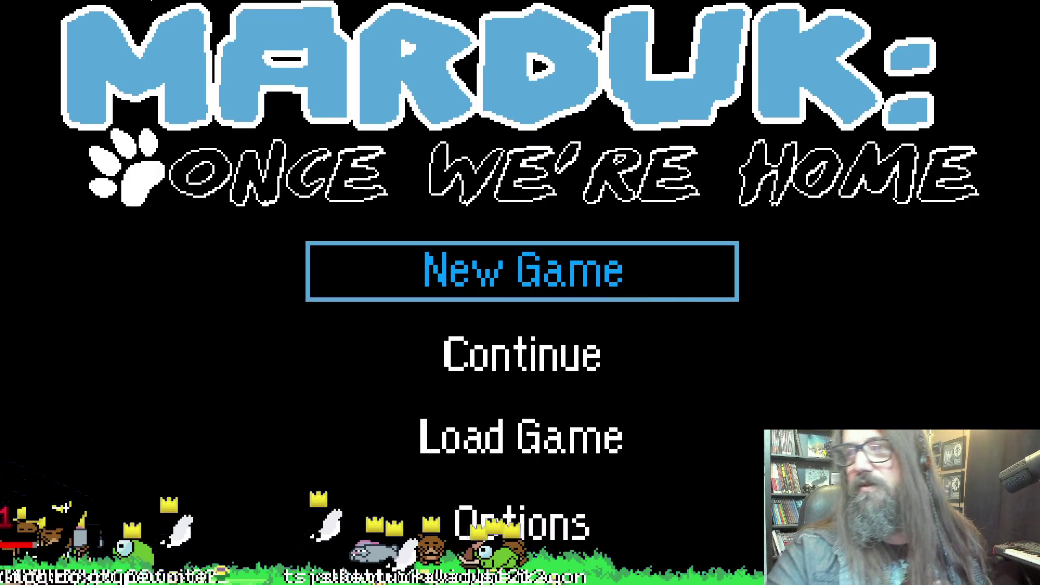
Choose Continue on the Marduk title menu to load the saved level
key(Down)
key(Up)
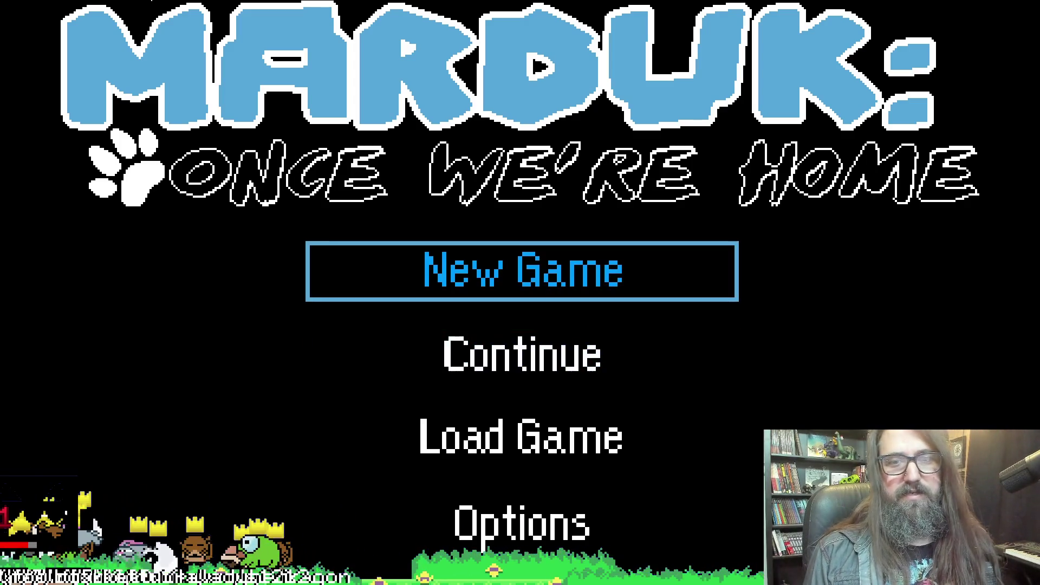
key(Down)
key(Up)
key(Down)
key(Up)
key(Down)
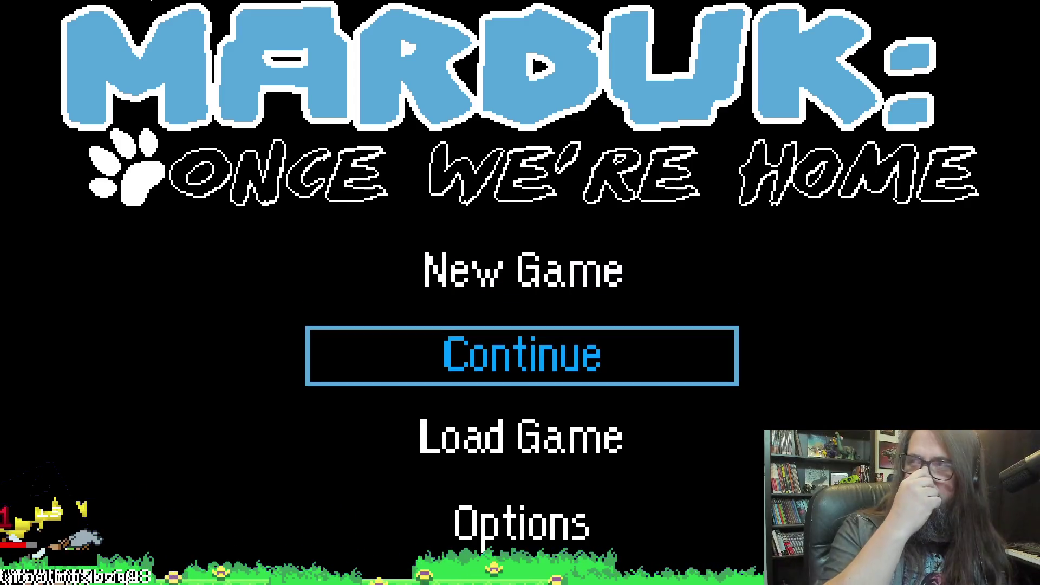
key(Down)
key(Up)
key(Down)
key(Up)
key(Down)
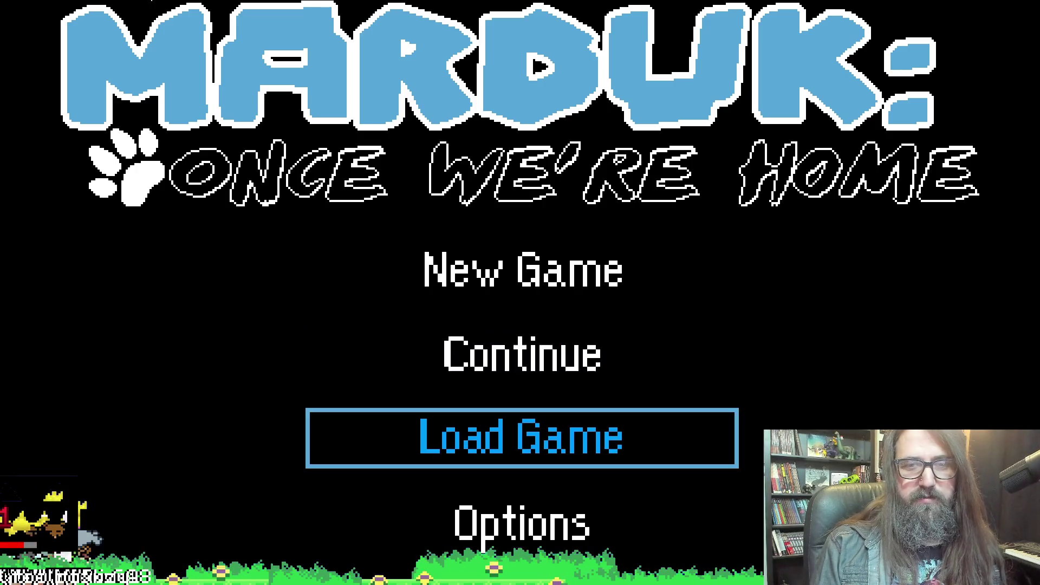
key(Up)
key(Up)
key(Down)
key(Up)
key(Down)
key(Return)
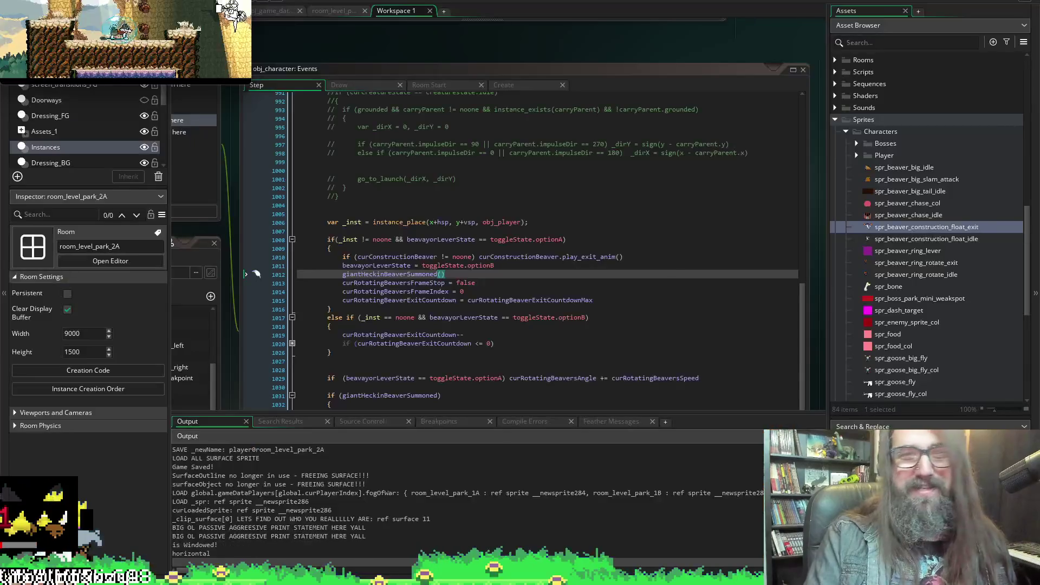
Stop the game, change curBeavayourBeltCreateTimeMax at its definition from 500 to 20, and rerun
click(212, 34)
click(153, 3)
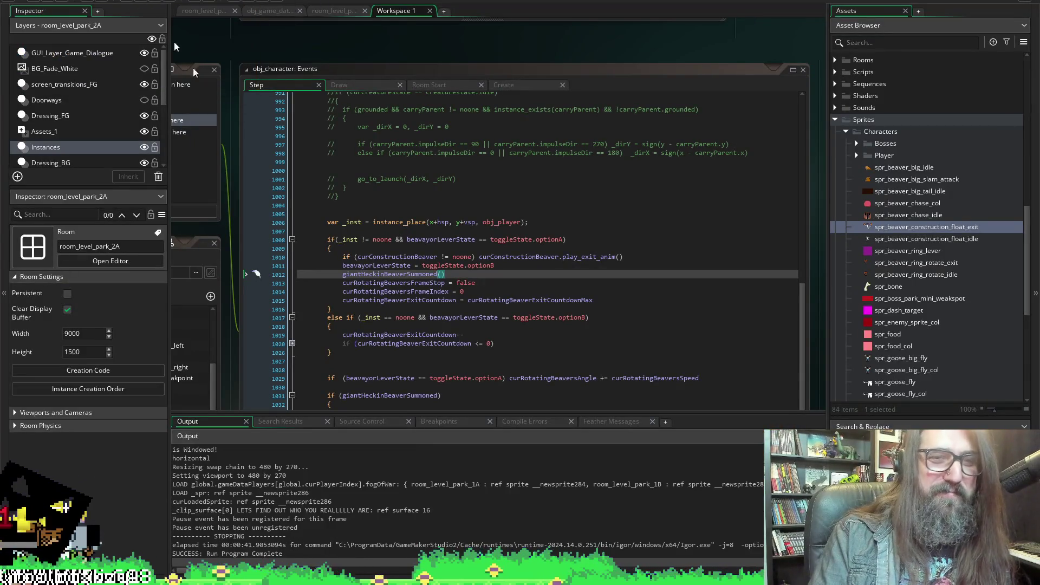
click(531, 83)
scroll(481, 300, up, 5)
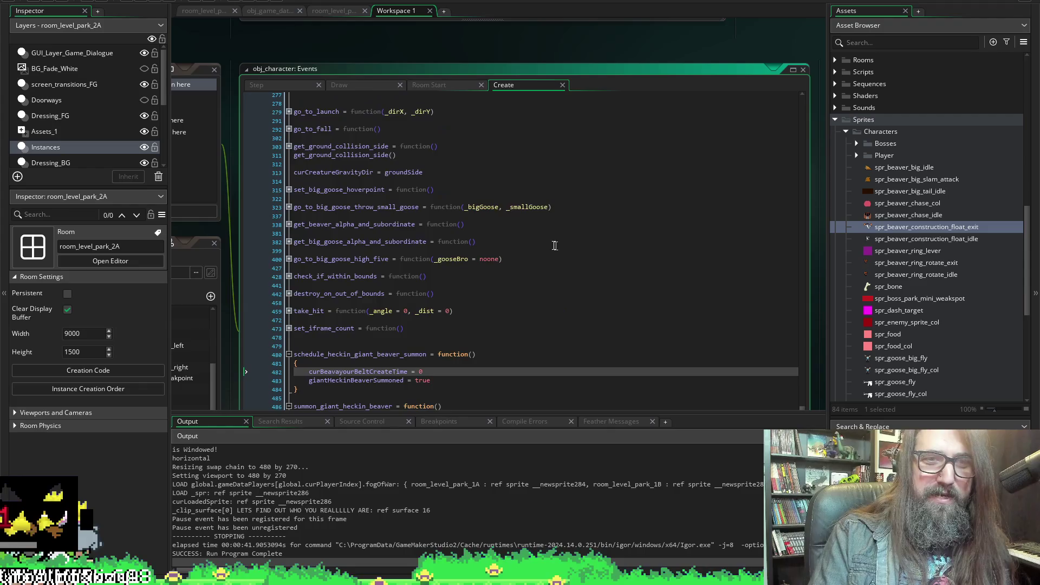
scroll(481, 299, down, 5)
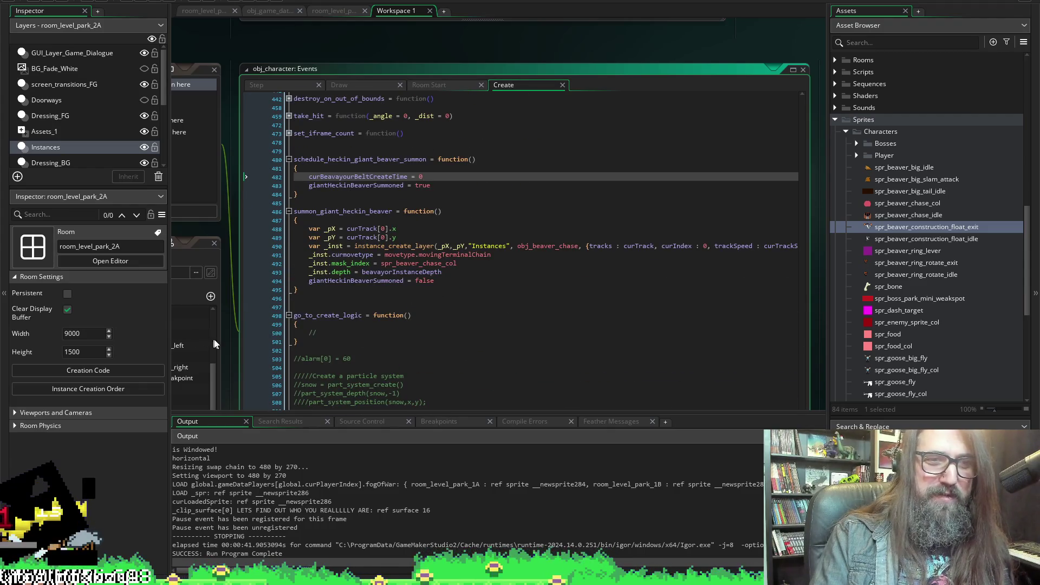
key(F12)
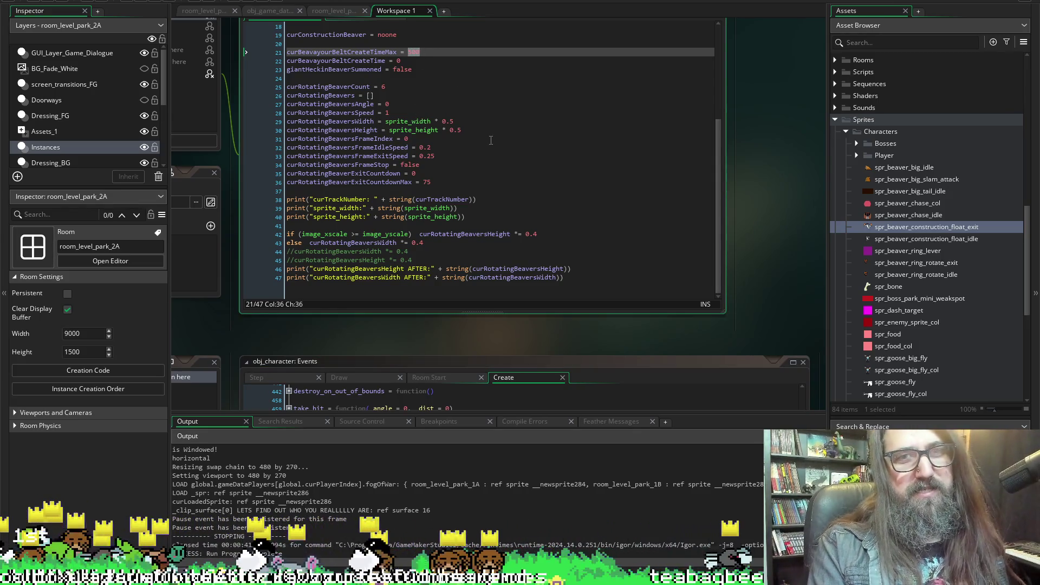
text(20)
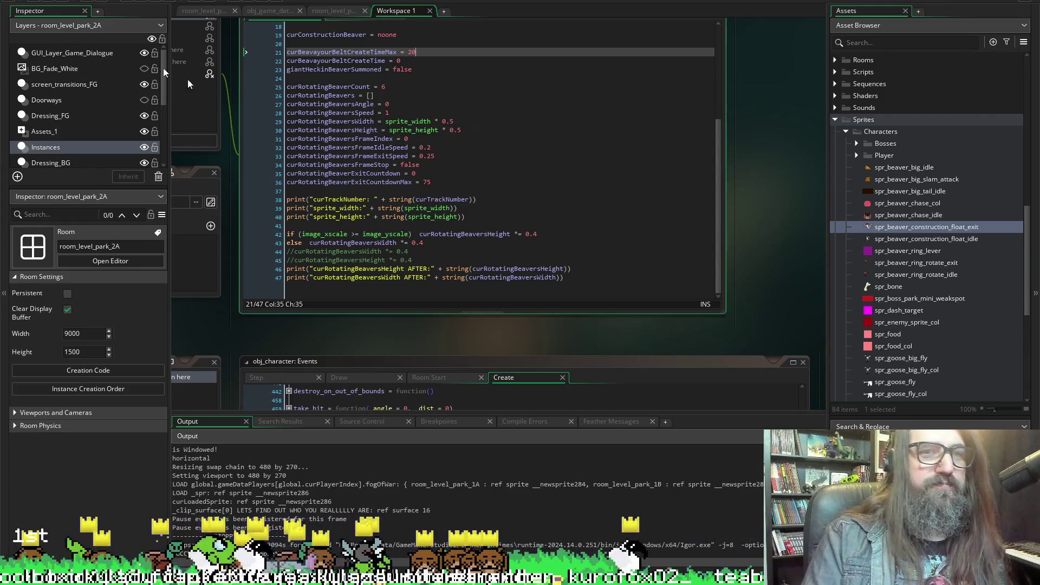
click(141, 2)
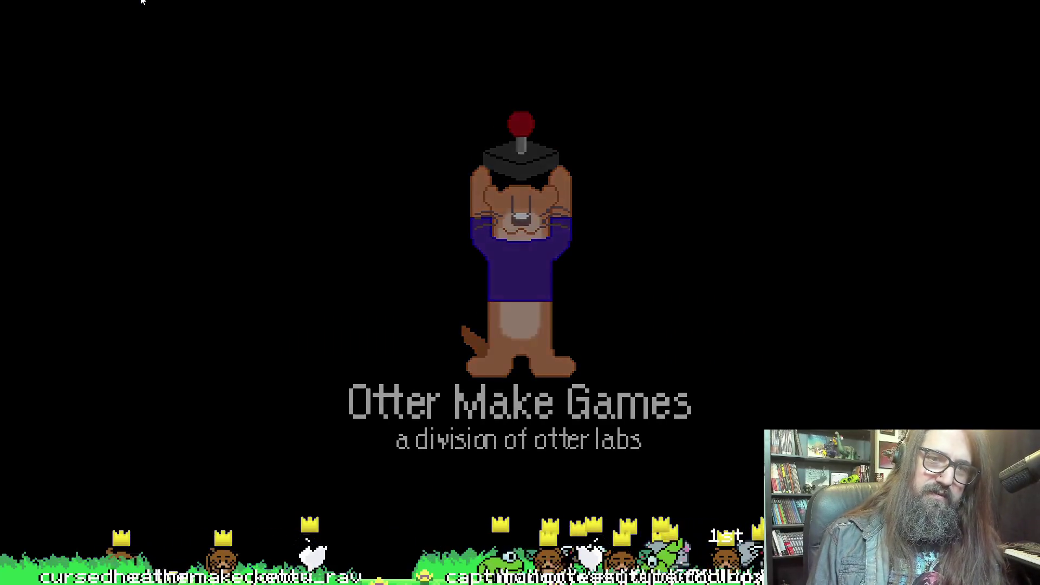
key(Return)
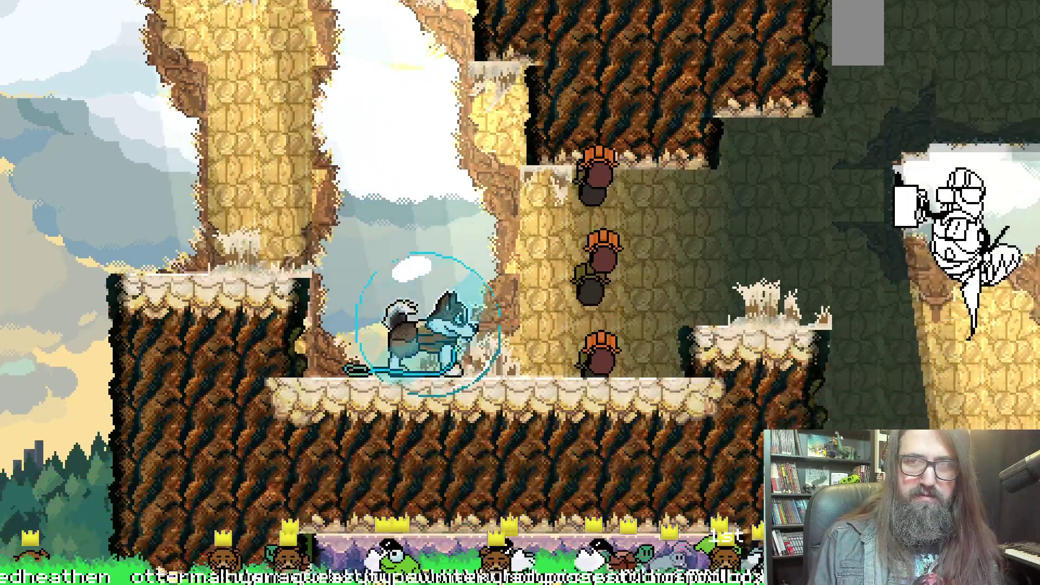
key(Right)
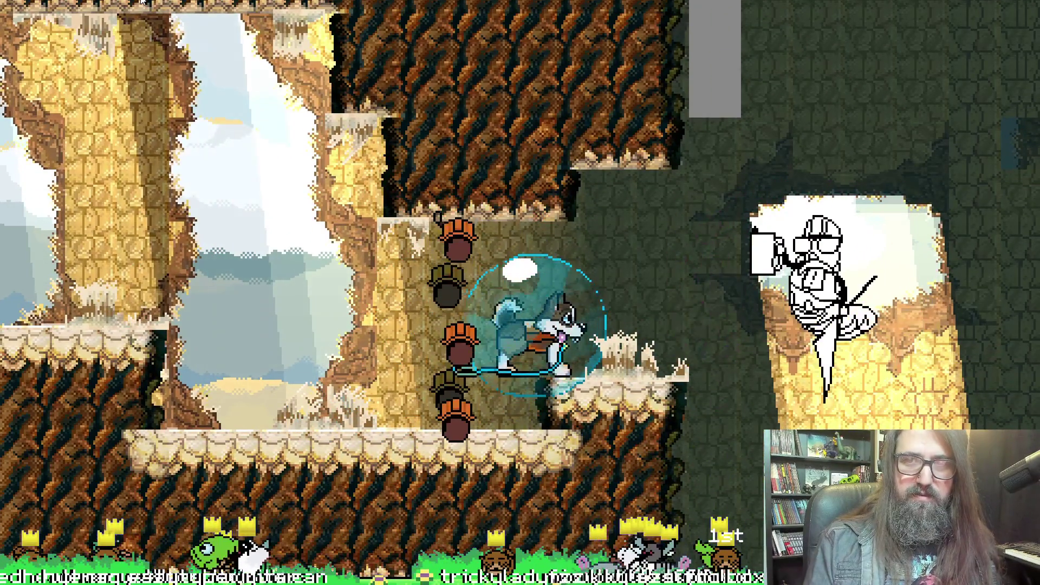
key(Escape)
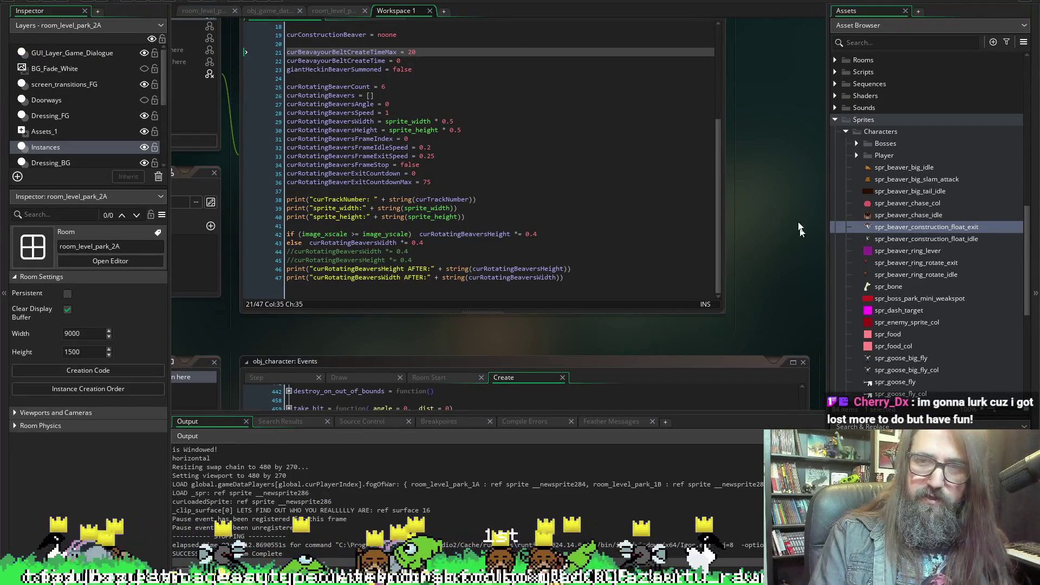
Fold the two lever-state if blocks at Step lines 1008 and 1017
scroll(799, 228, down, 5)
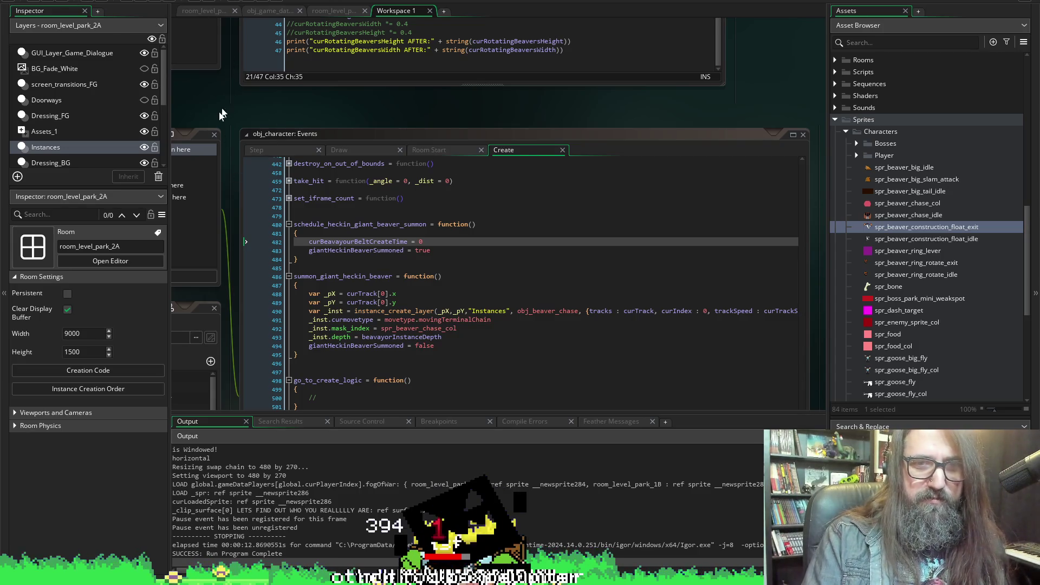
scroll(233, 287, down, 4)
scroll(281, 326, up, 2)
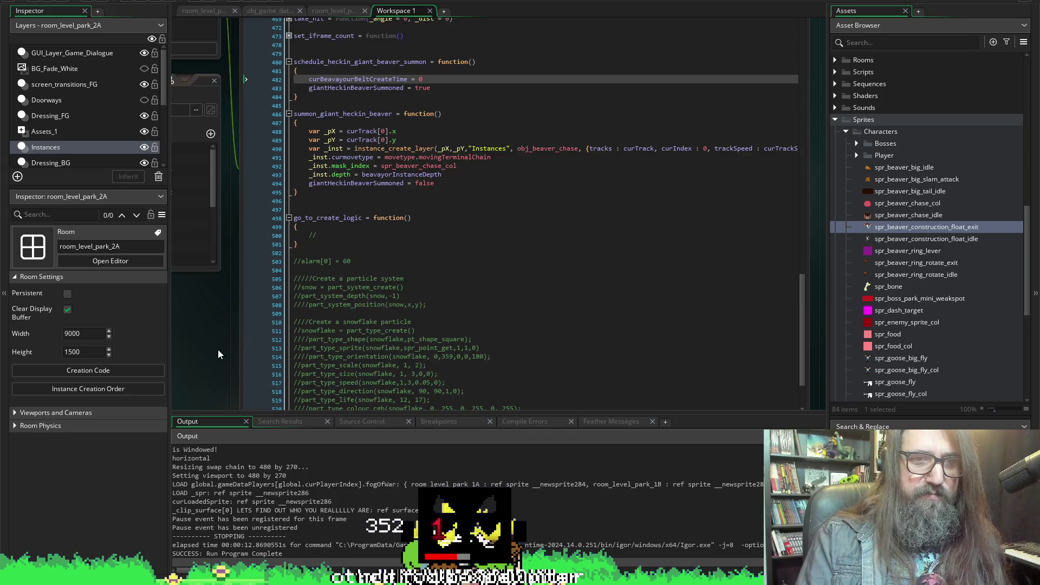
scroll(218, 350, up, 2)
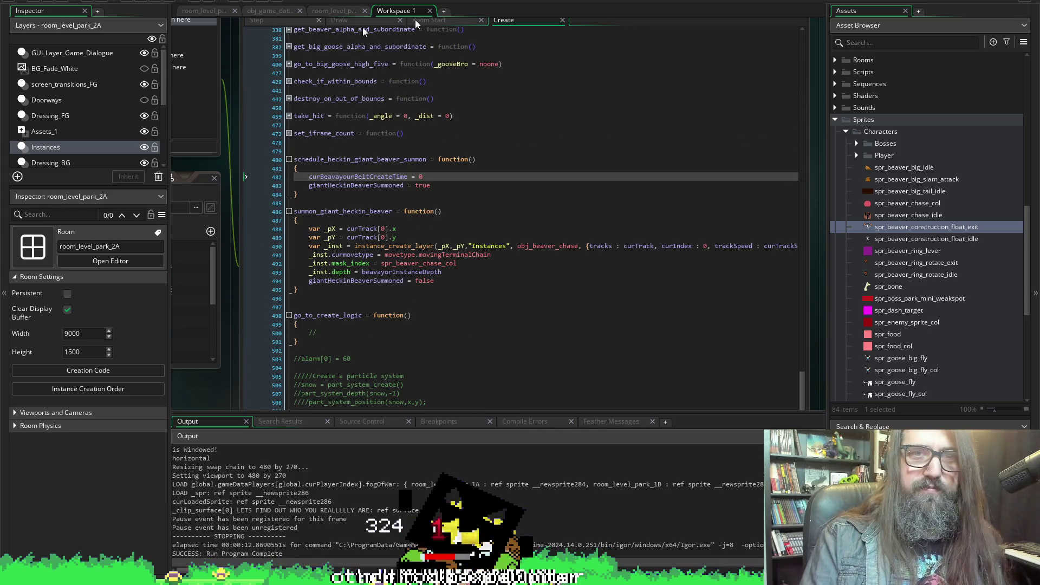
click(273, 22)
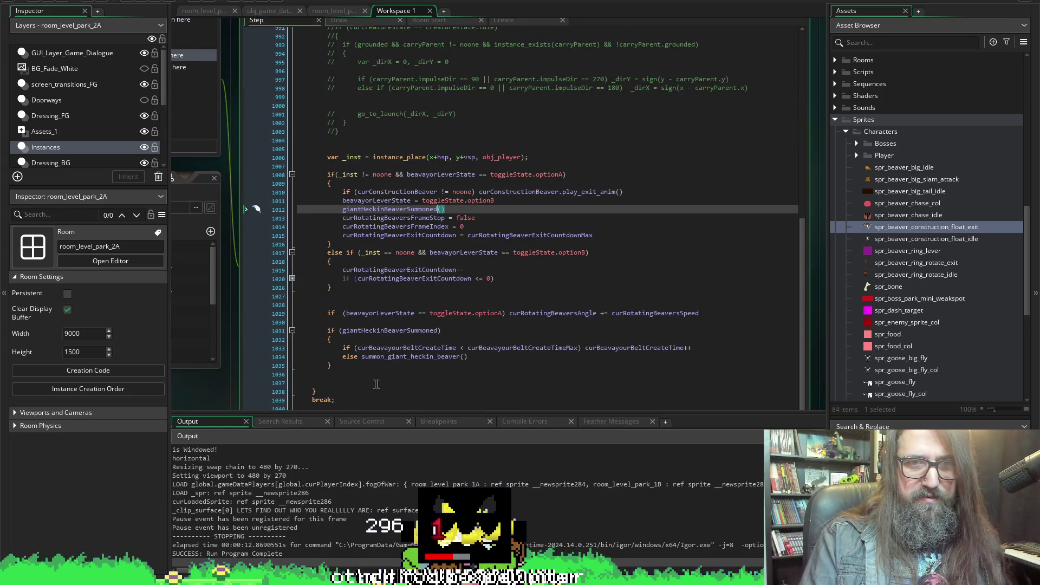
scroll(320, 329, up, 5)
scroll(310, 249, down, 3)
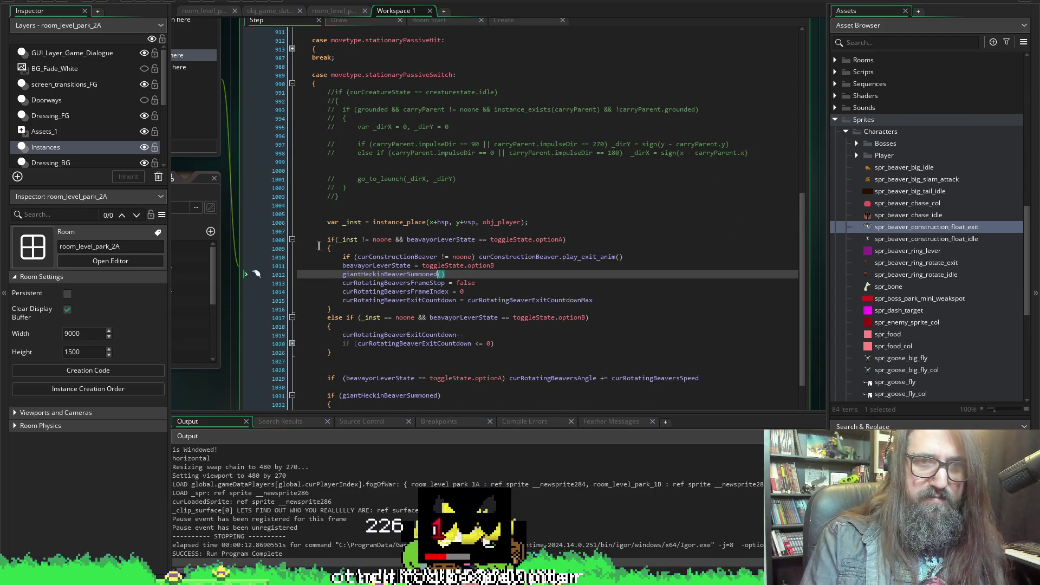
click(292, 239)
click(292, 248)
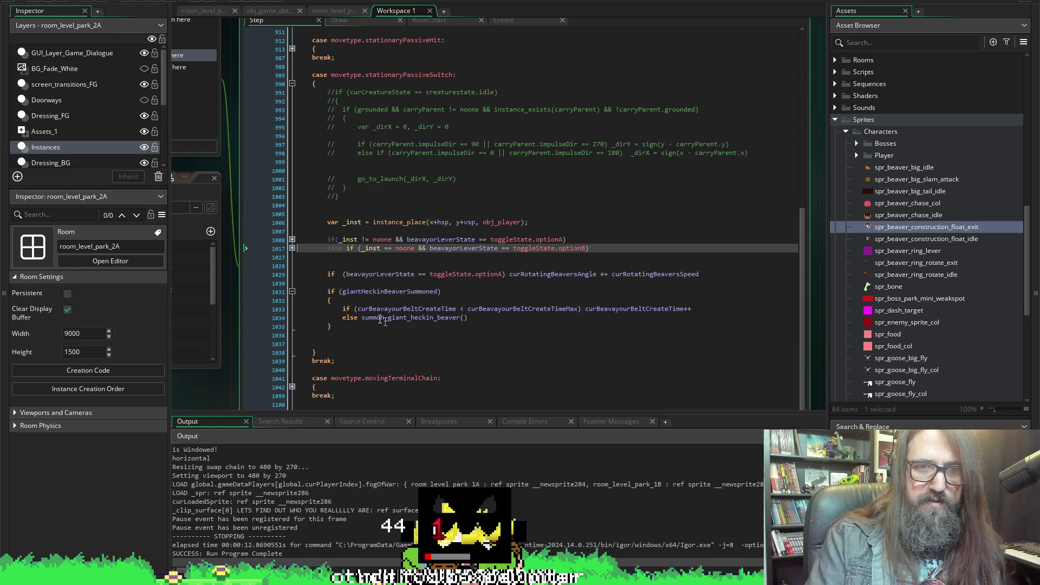
Swap giantHeckinBeaverSummoned on Step line 1012 for schedule_heckin_giant_beaver_summon copied from Create, then run
click(411, 292)
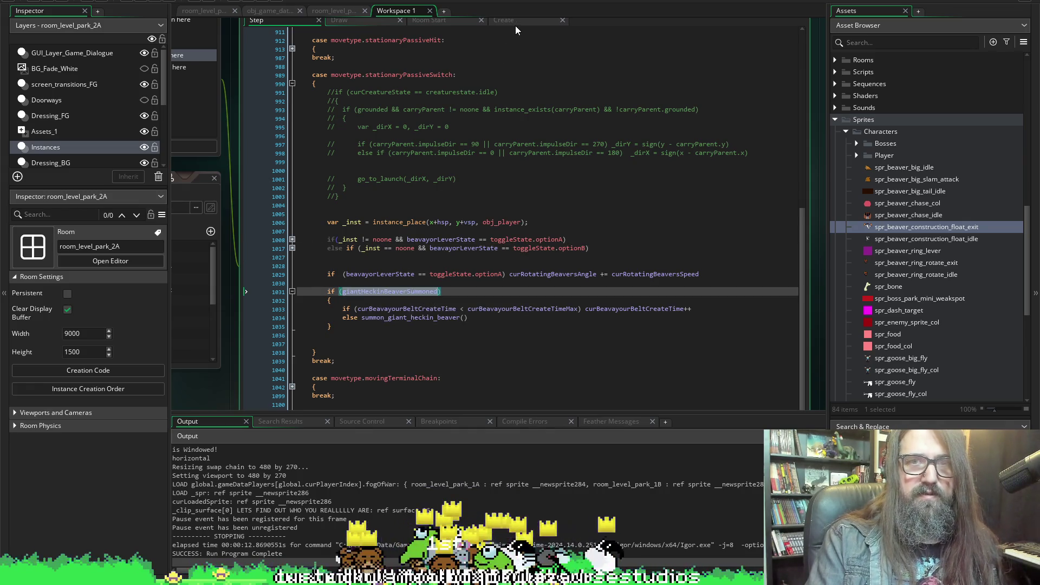
click(515, 24)
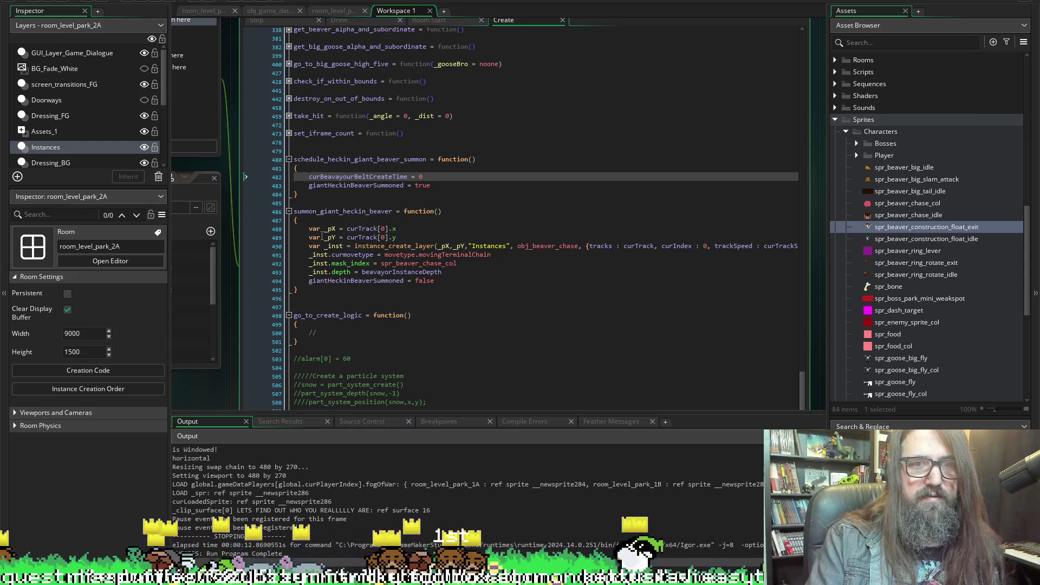
click(255, 159)
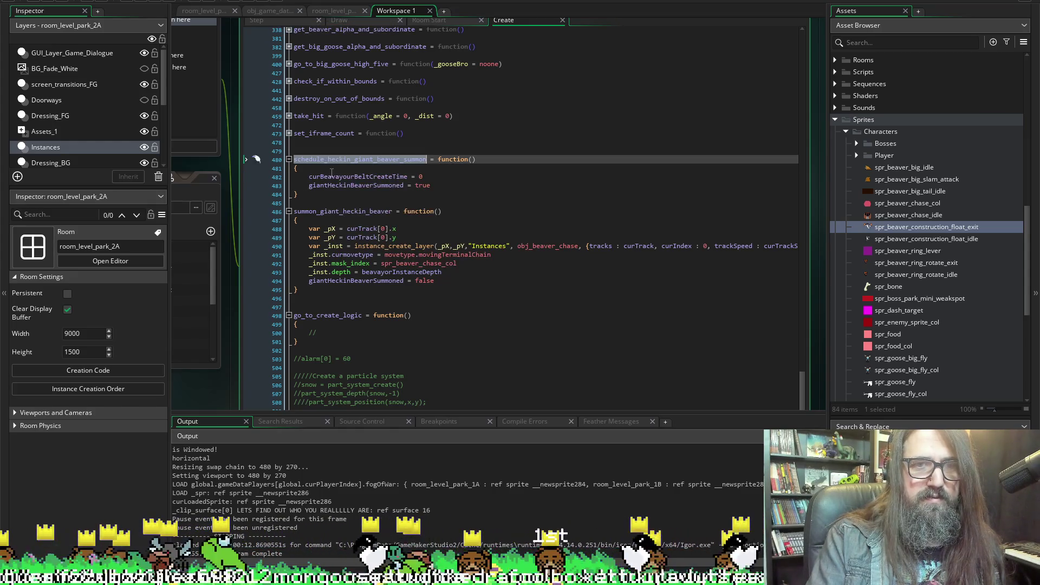
click(253, 19)
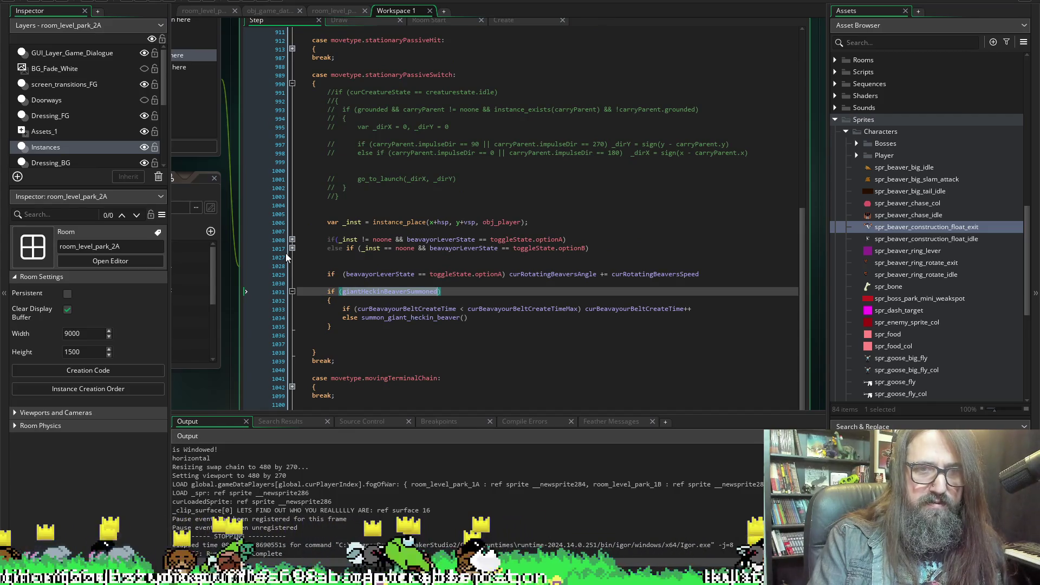
click(292, 240)
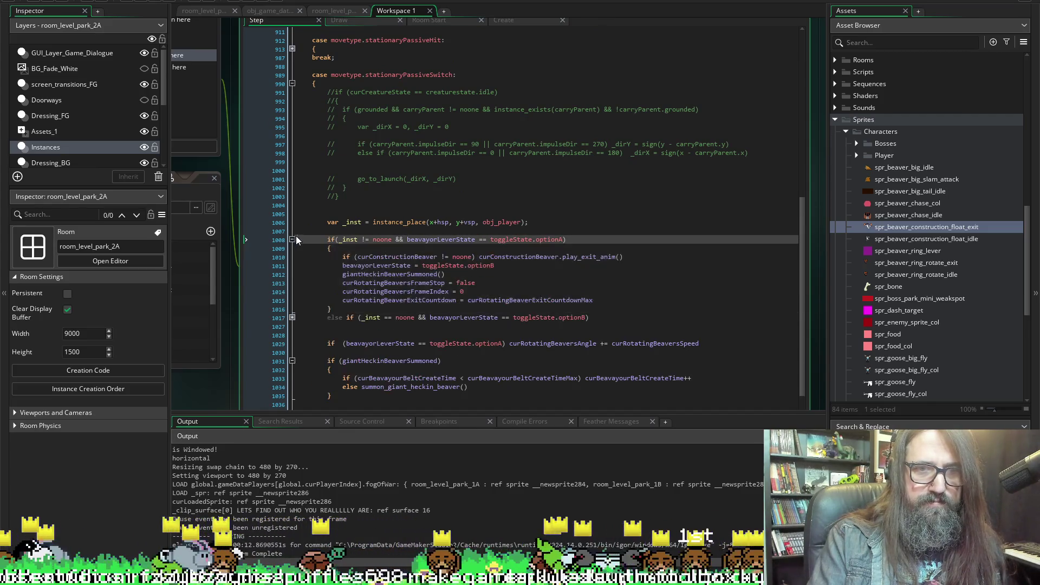
double_click(378, 275)
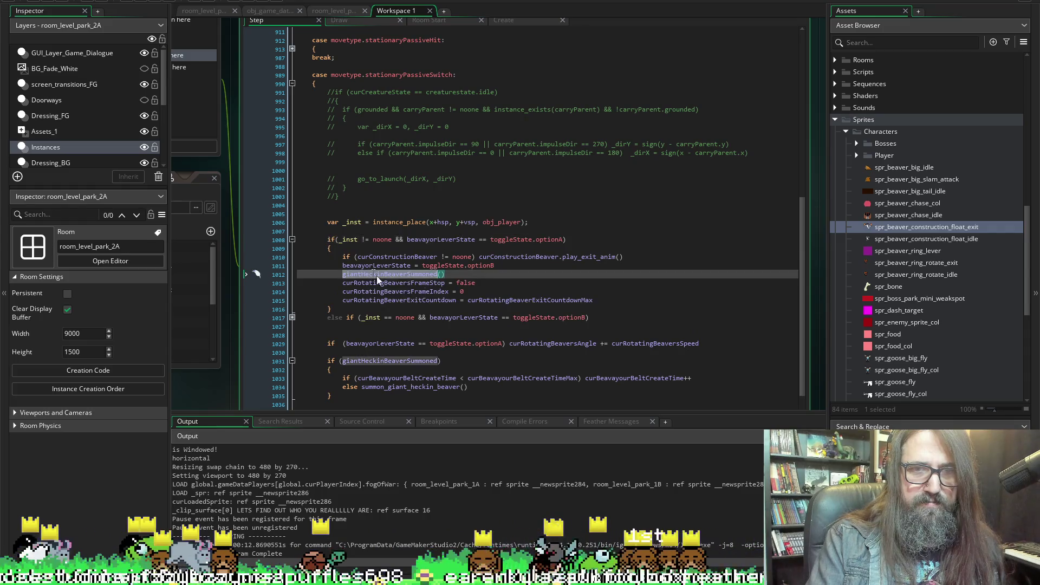
text(schedule_heckin_giant_beaver_summon)
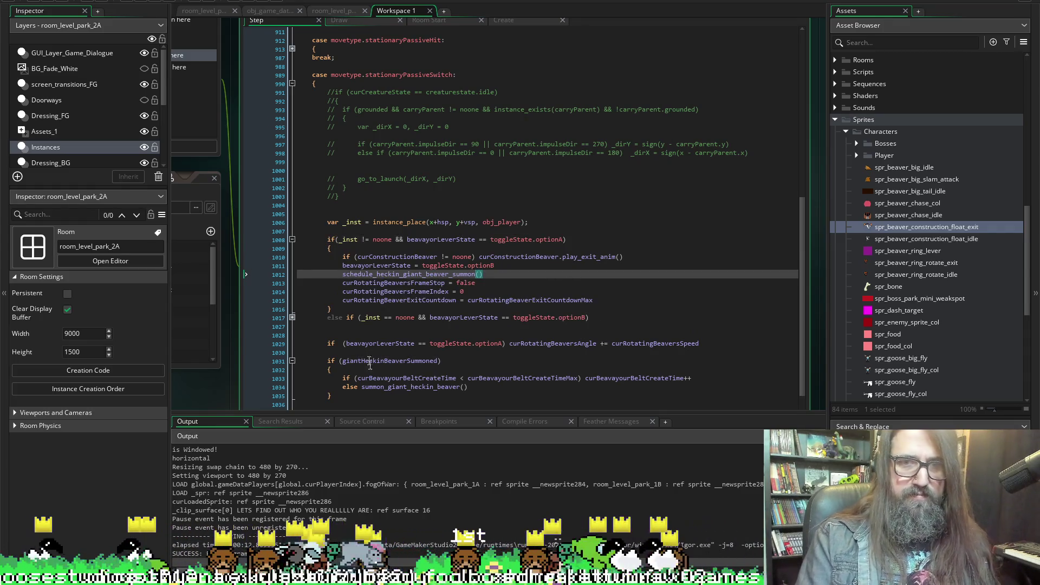
scroll(610, 240, down, 2)
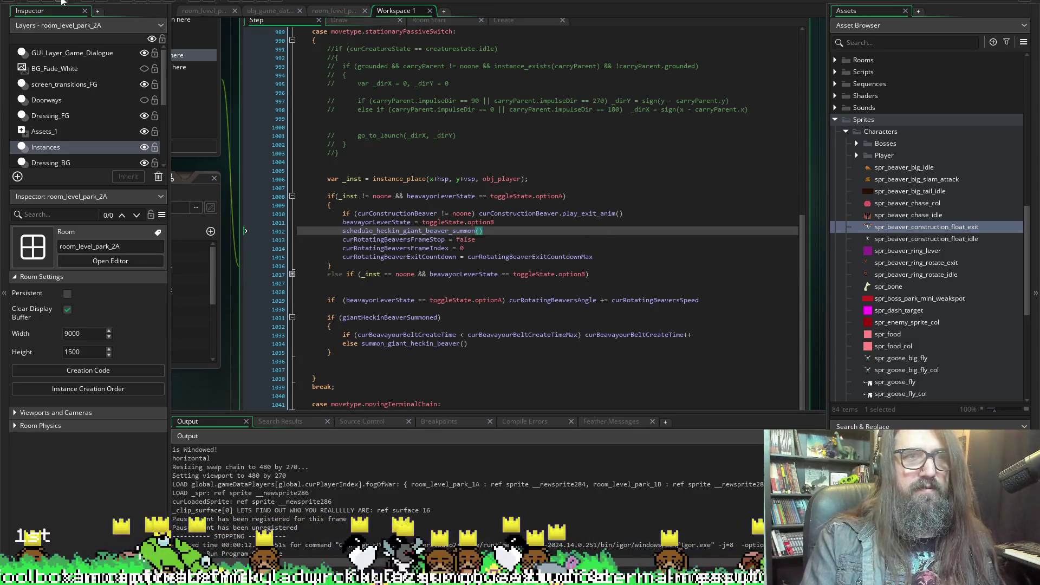
click(134, 3)
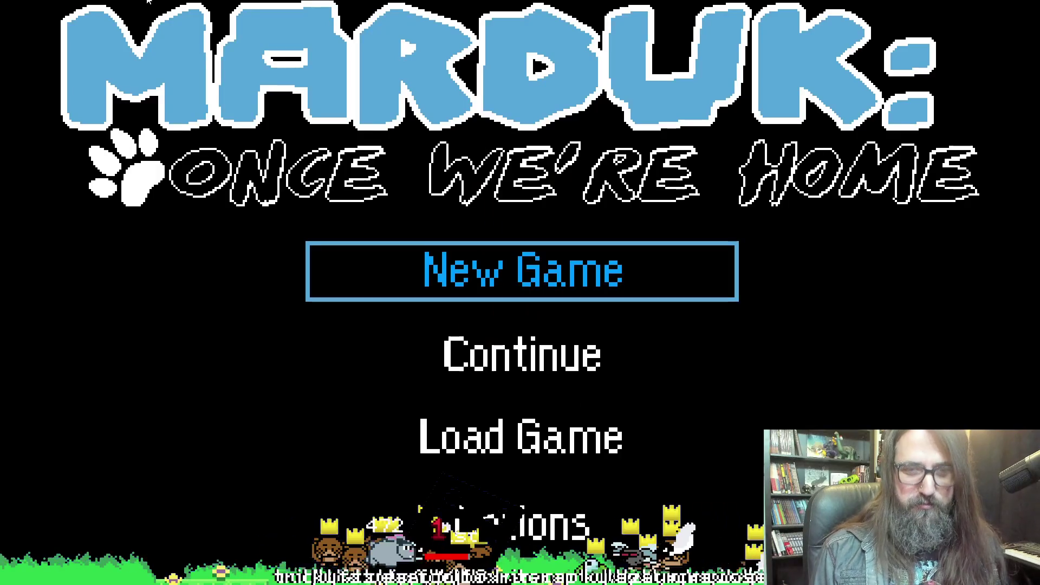
key(Down)
key(Return)
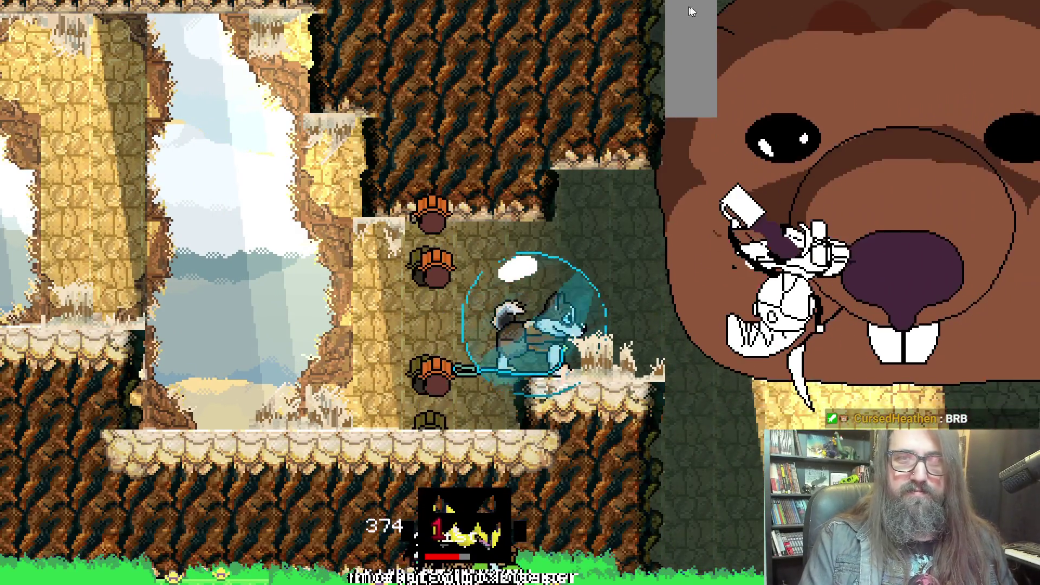
key(alt+Return)
key(alt+Tab)
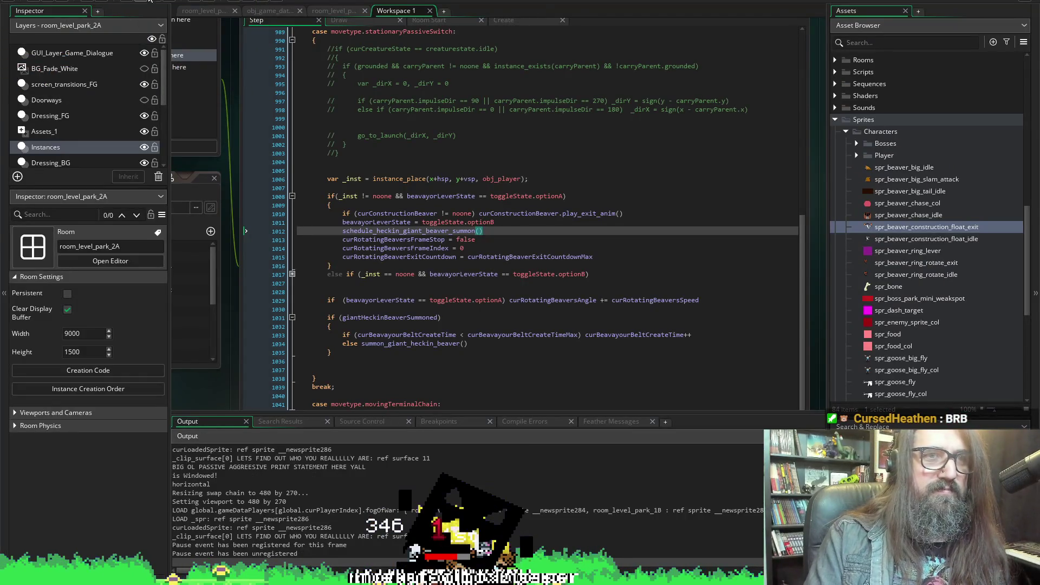
Stop the test run and scroll the Step code to the uses of curBeavayourBeltCreateTime
click(150, 1)
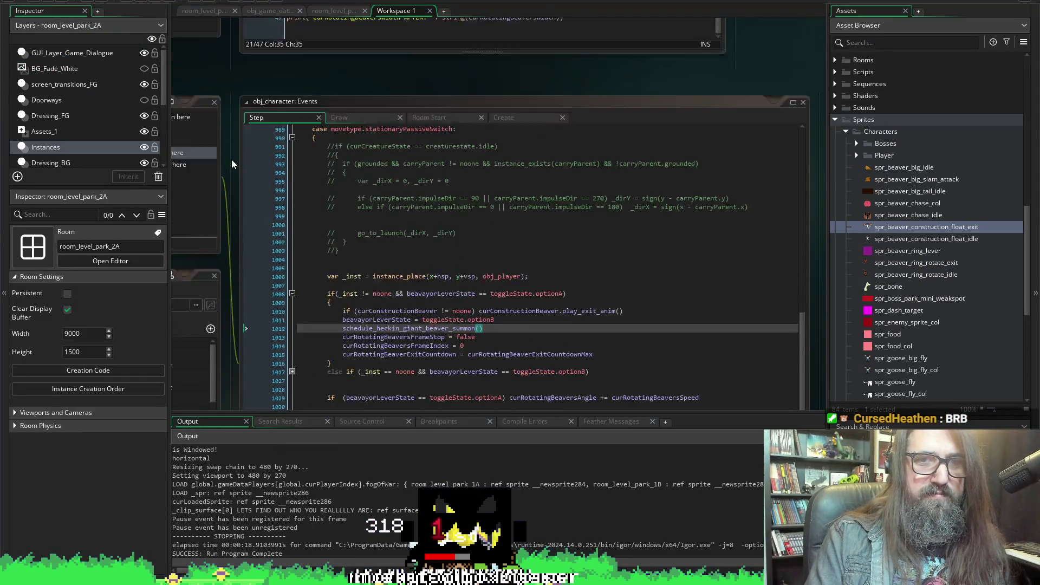
scroll(231, 159, up, 5)
scroll(794, 139, up, 5)
scroll(794, 139, down, 10)
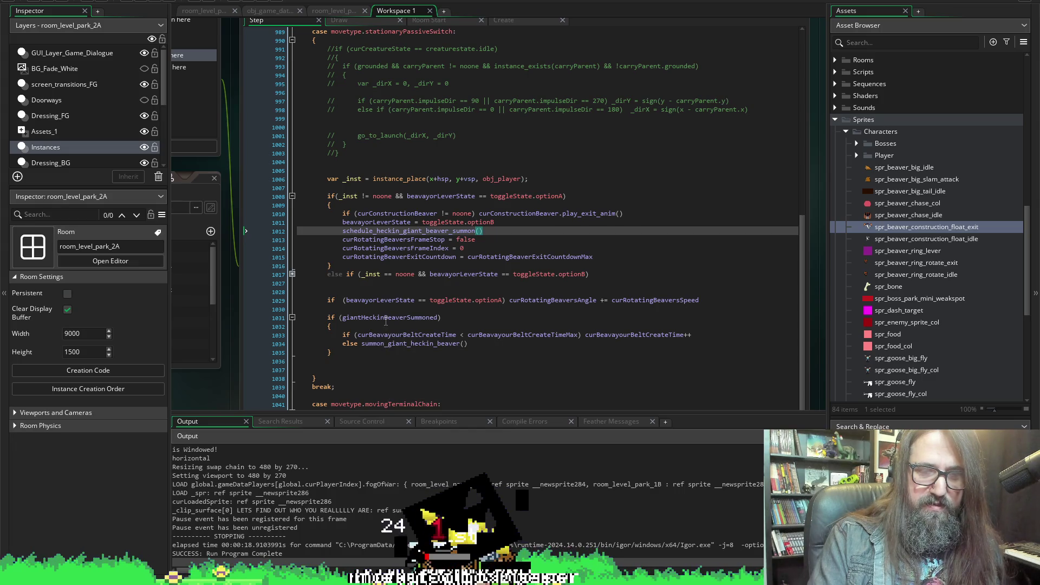
click(396, 337)
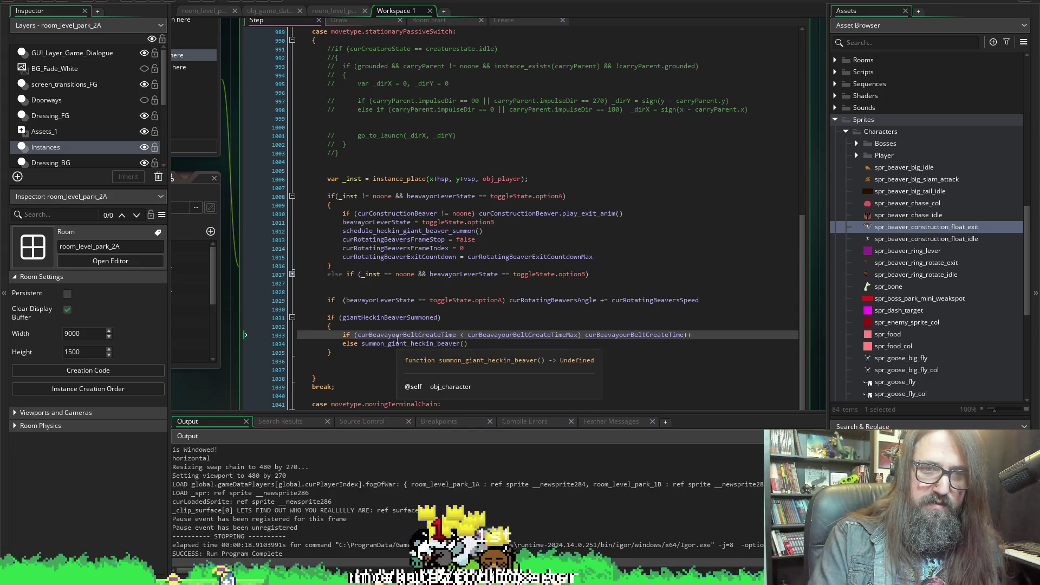
Add a 'GIANT PASSIVE AGGRESSIVE MESSAGE' print of string(curBeavayourBeltCreateTime) inside the summoned block, then save
click(399, 320)
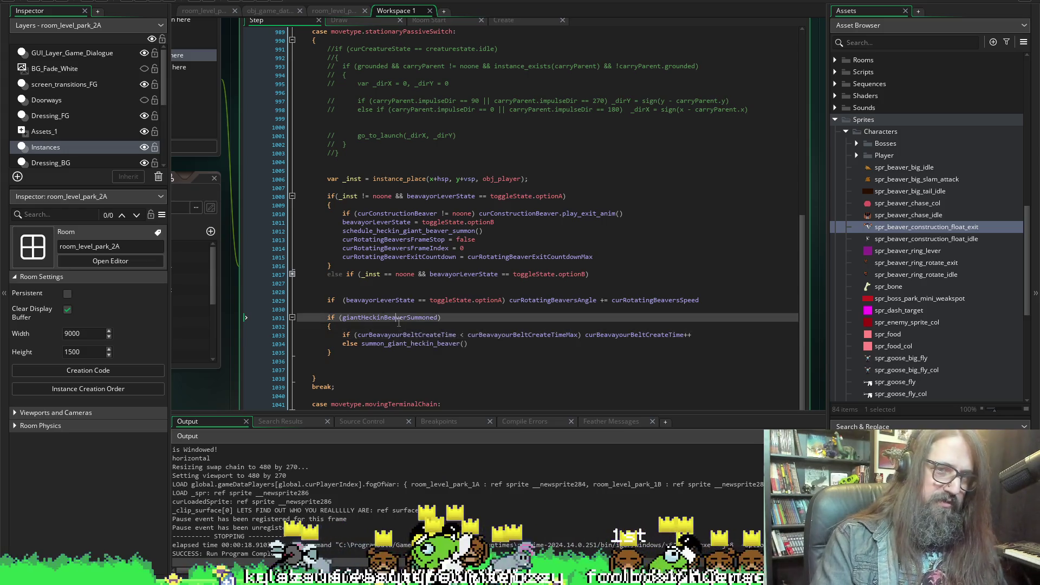
key(Down)
key(Return)
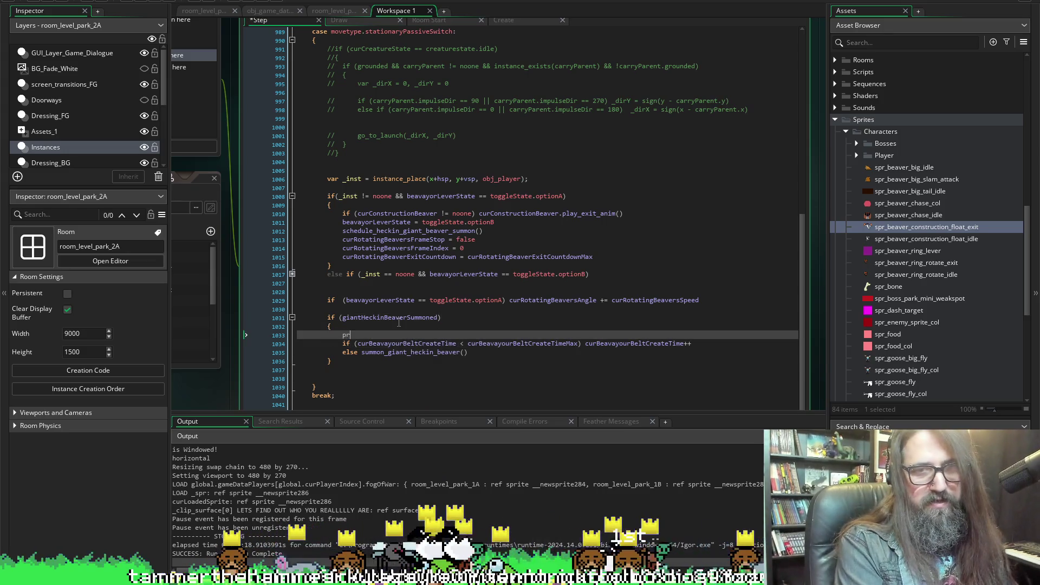
text(int(""))
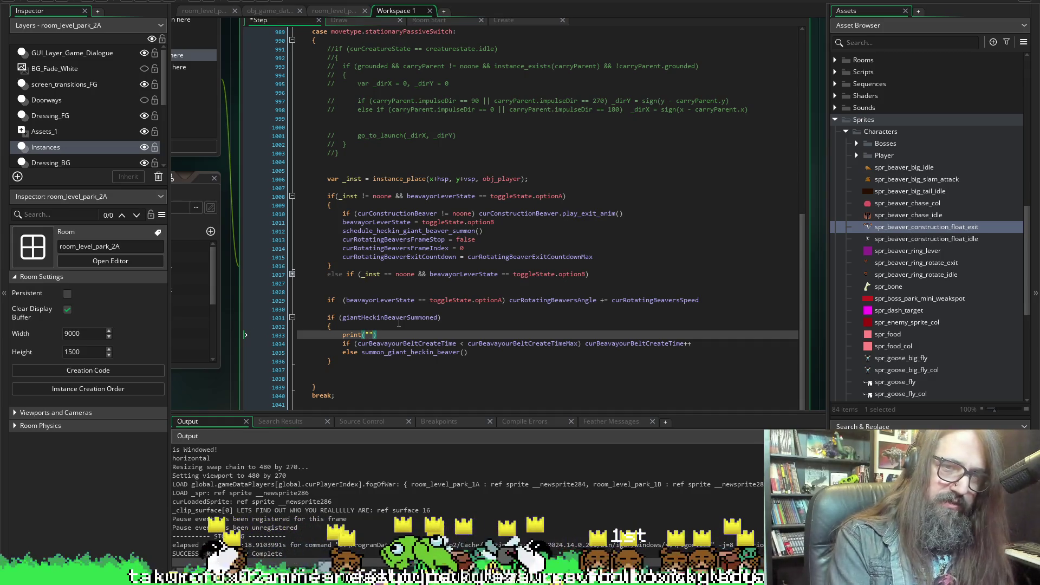
text(GIAND)
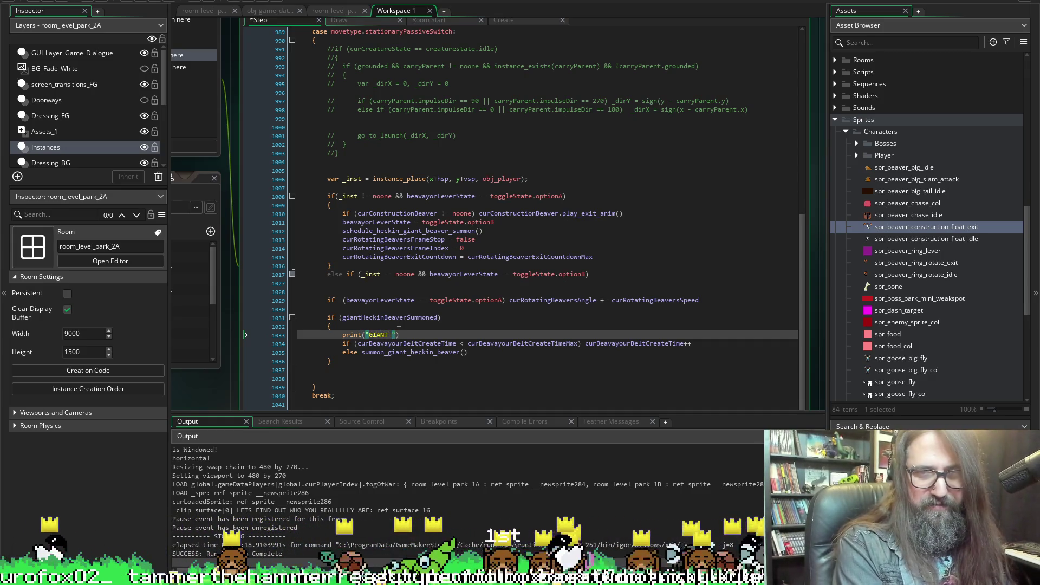
text(PASSIVE AGGRESSIVE MESSAGE)
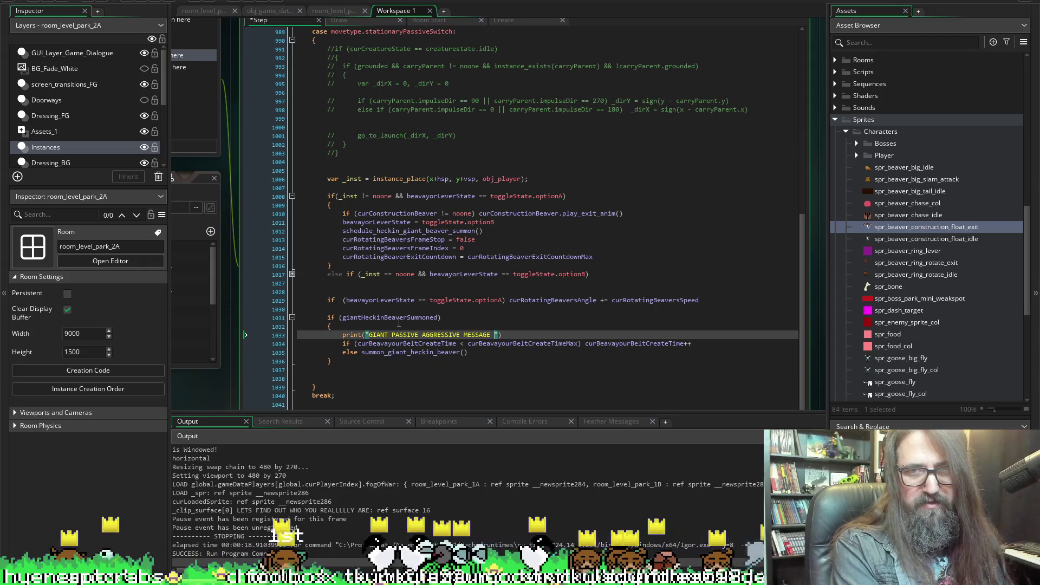
text(curBeavayourBeltCreateTime)
text(" + string)
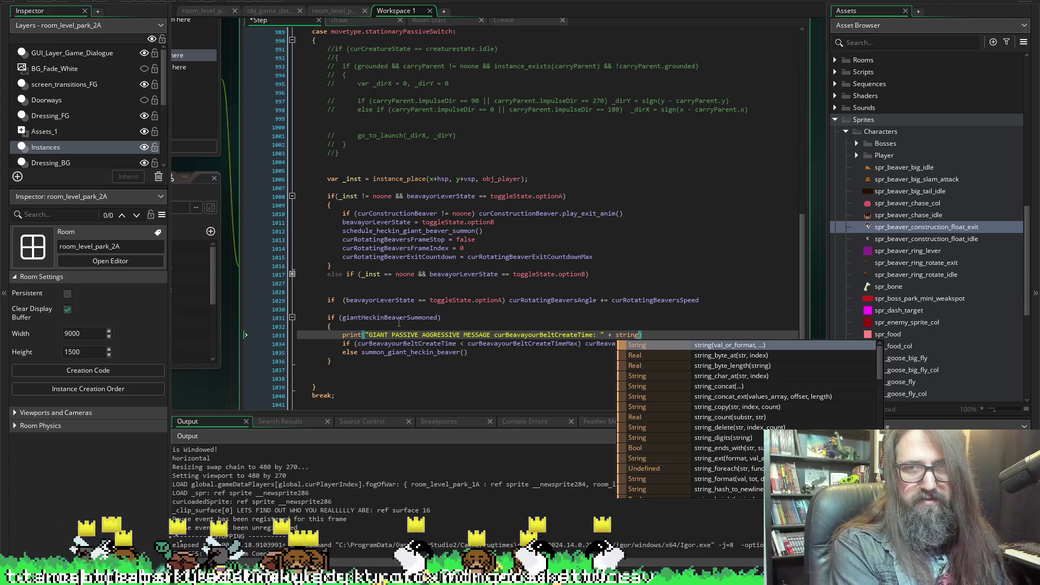
text(()
text(curBeavayourBeltCreateTime)
key(ctrl+s)
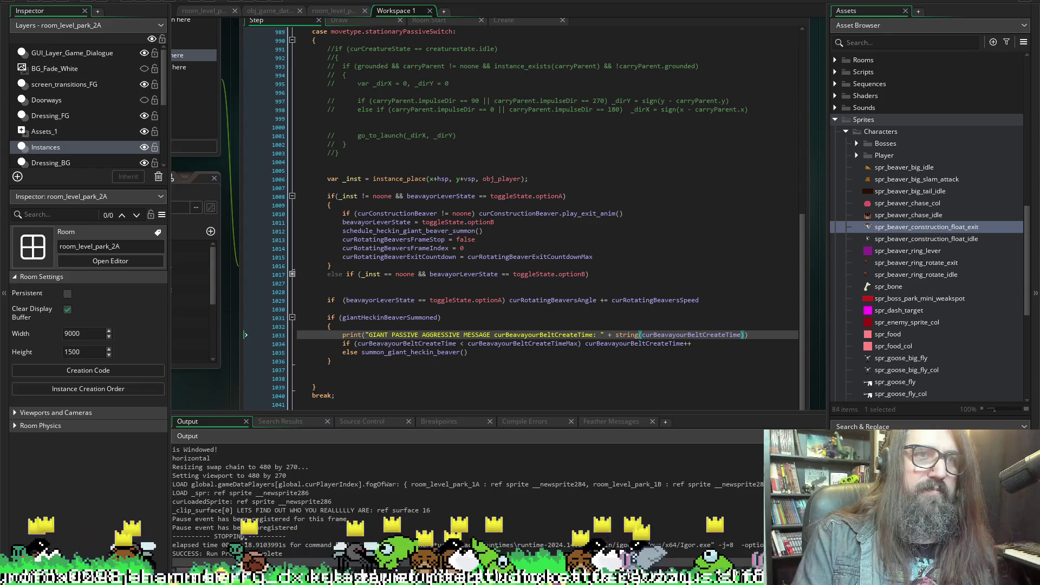
mouse_move(423, 577)
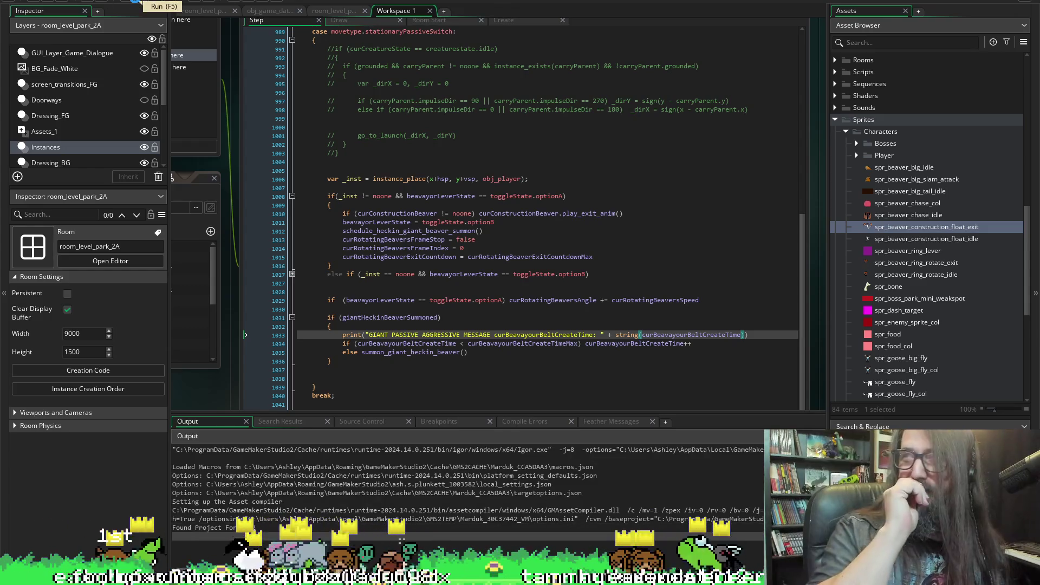
Run the game and switch it to windowed mode to read the belt create-time log
click(134, 3)
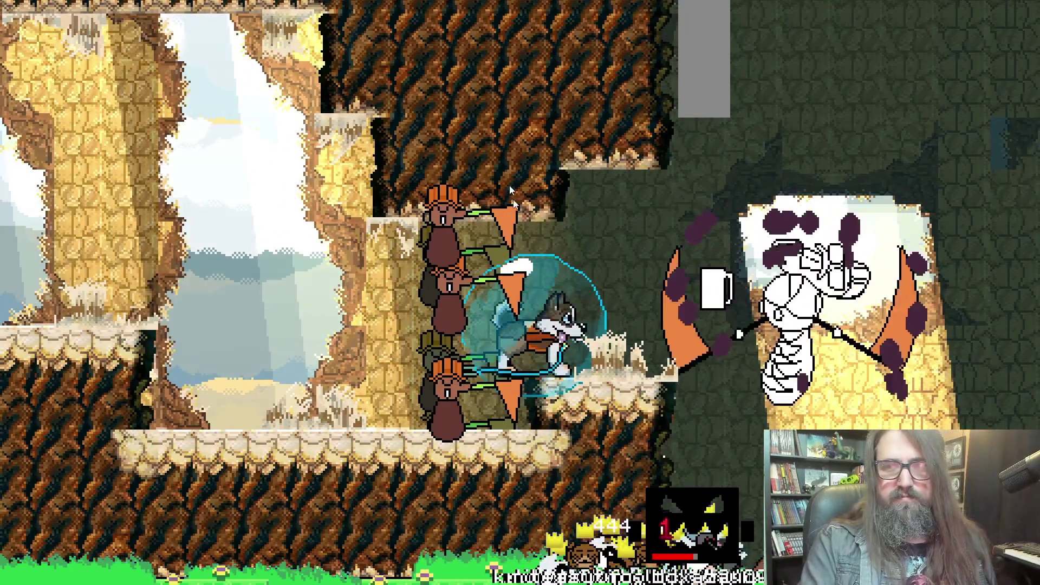
key(F11)
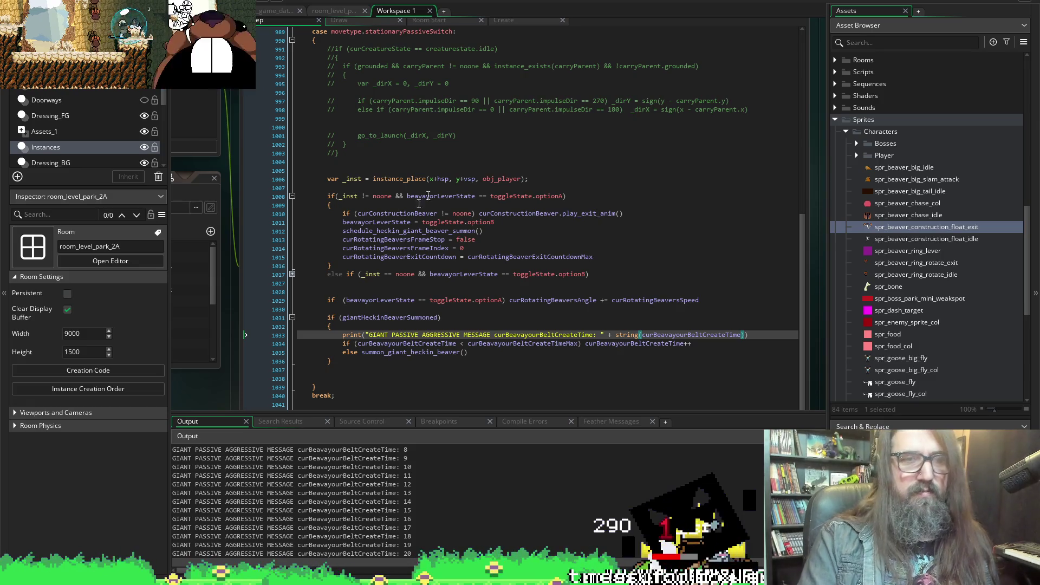
Bring the editor back in front and stop the running game
click(599, 213)
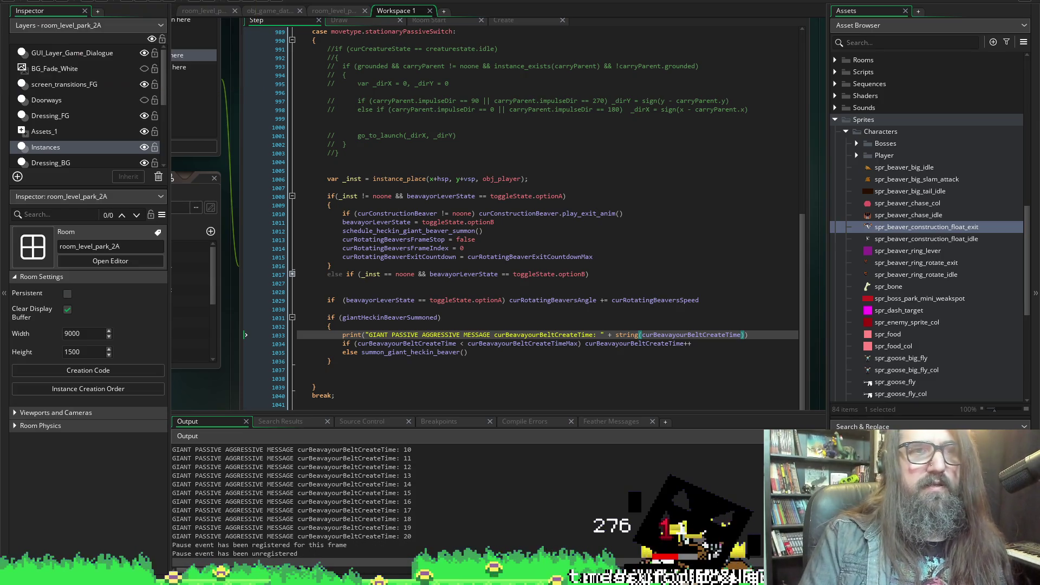
click(158, 2)
scroll(227, 382, up, 5)
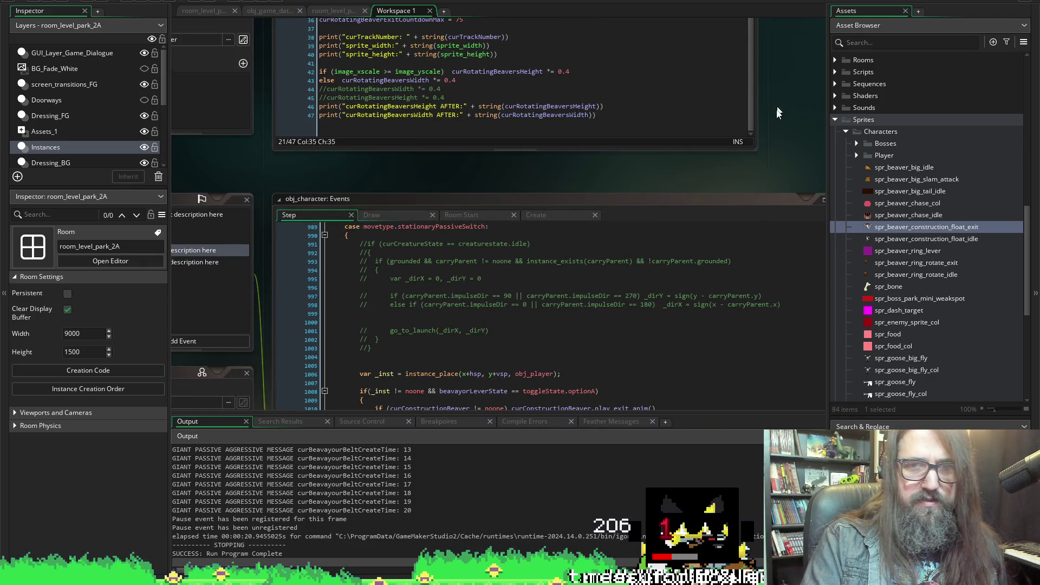
scroll(778, 112, down, 5)
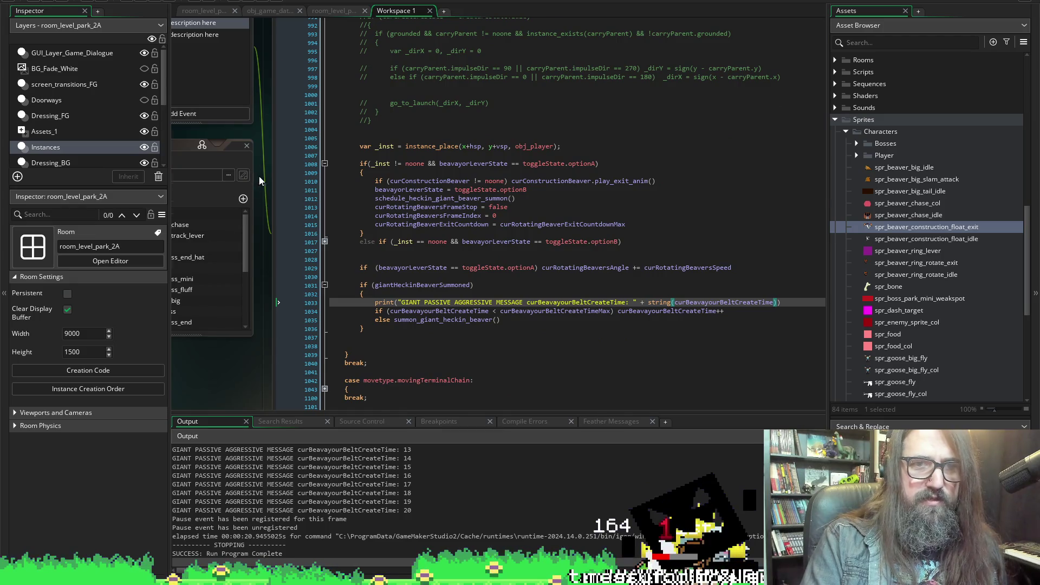
scroll(259, 176, up, 5)
Change curBeavayourBeltCreateTimeMax from 20 to 150 on line 21 and run the game
click(556, 217)
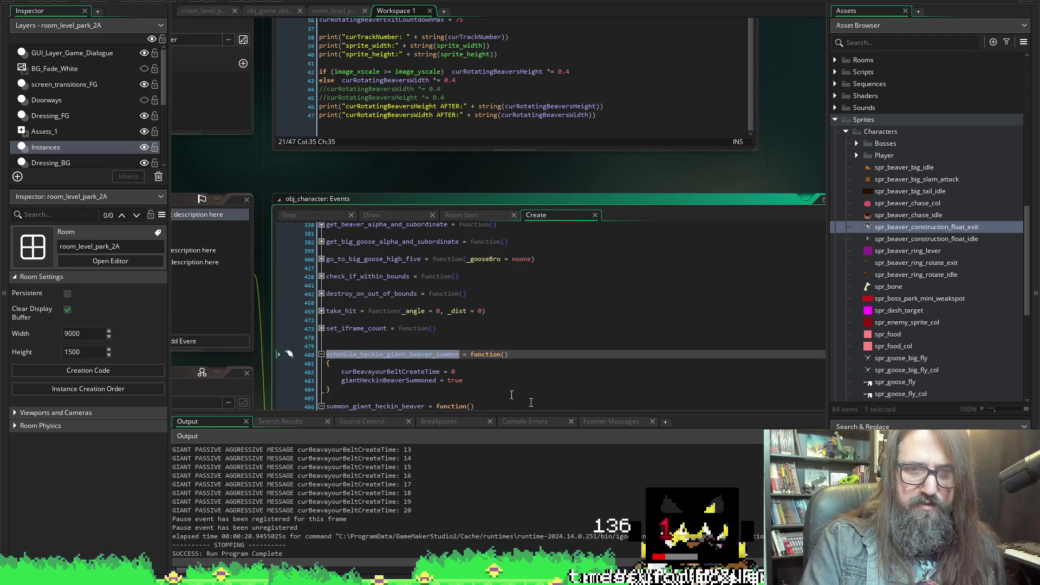
scroll(564, 374, down, 1)
scroll(258, 247, up, 4)
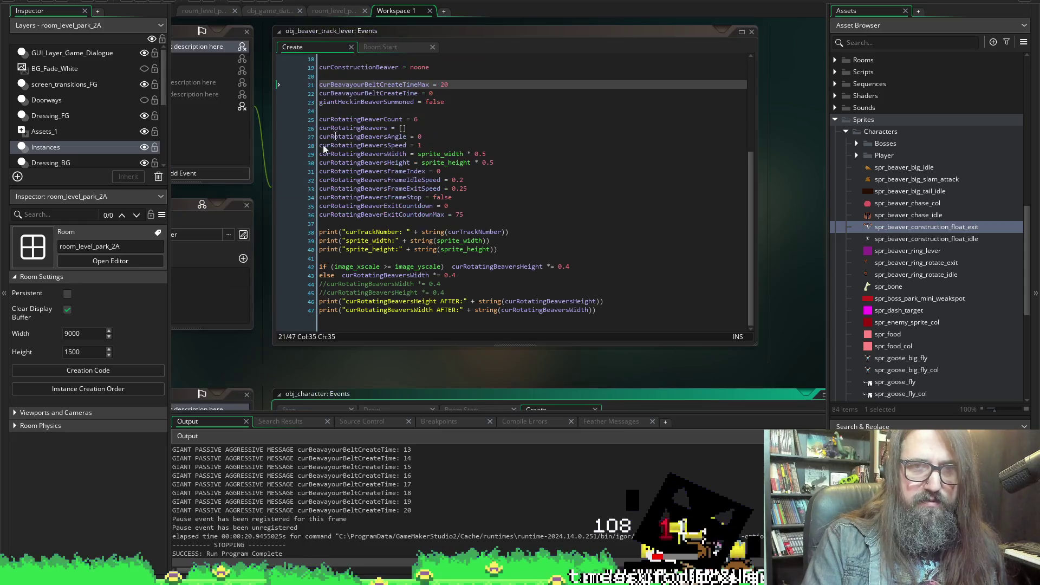
click(458, 85)
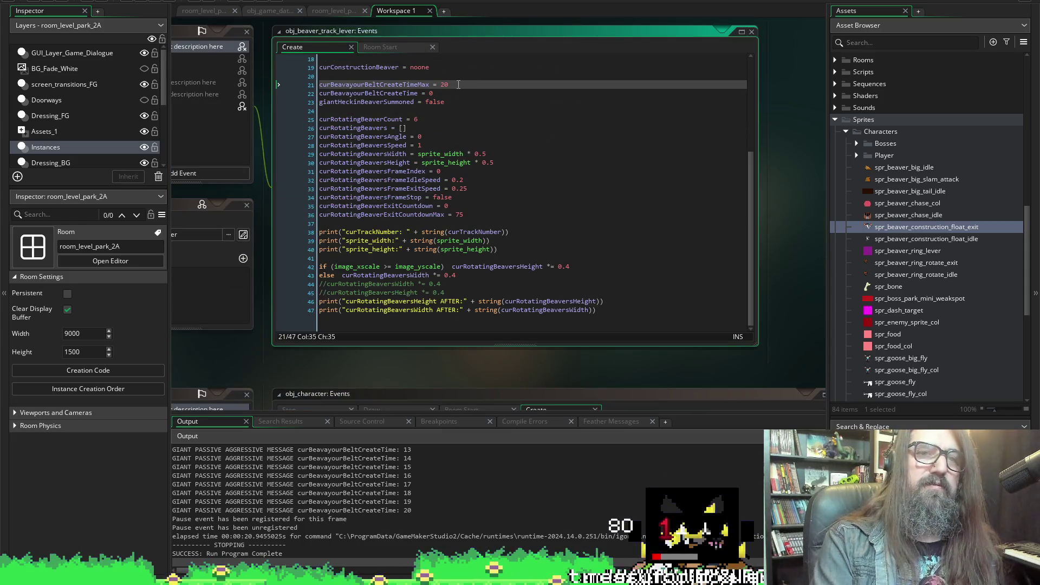
text(150)
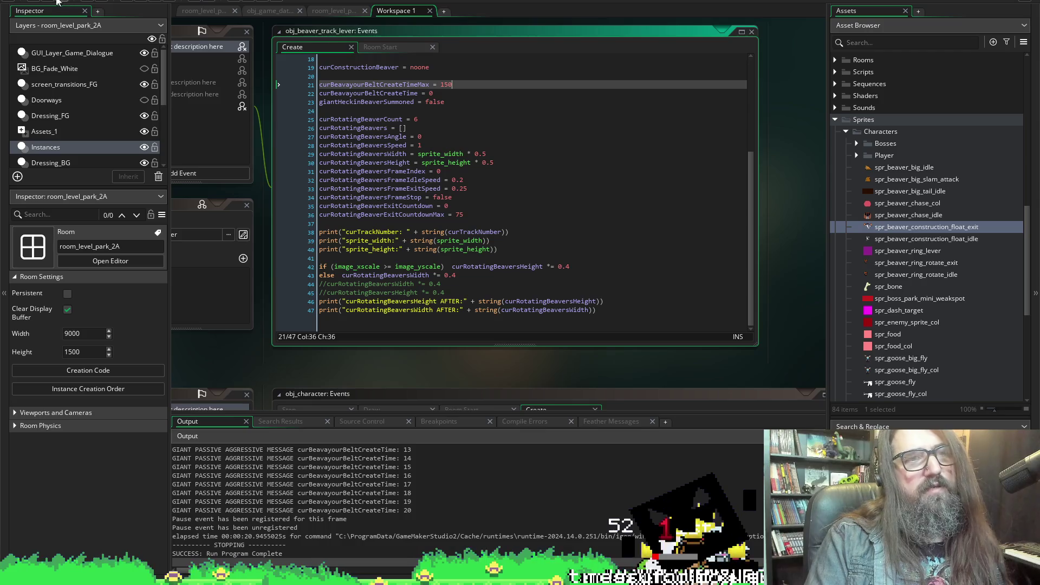
click(142, 1)
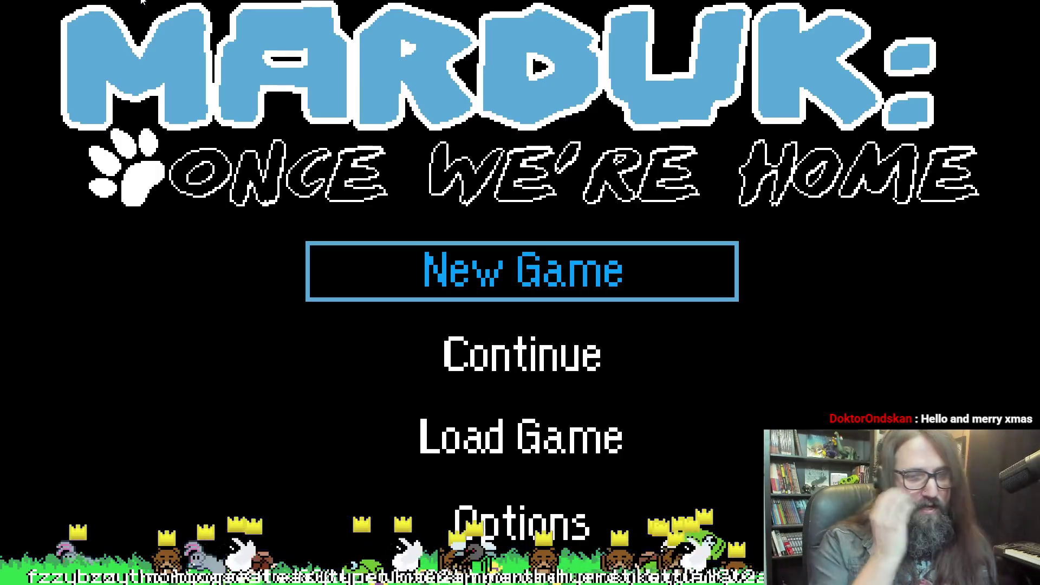
Choose Continue on the title menu to load the saved cave level
key(Down)
key(Down)
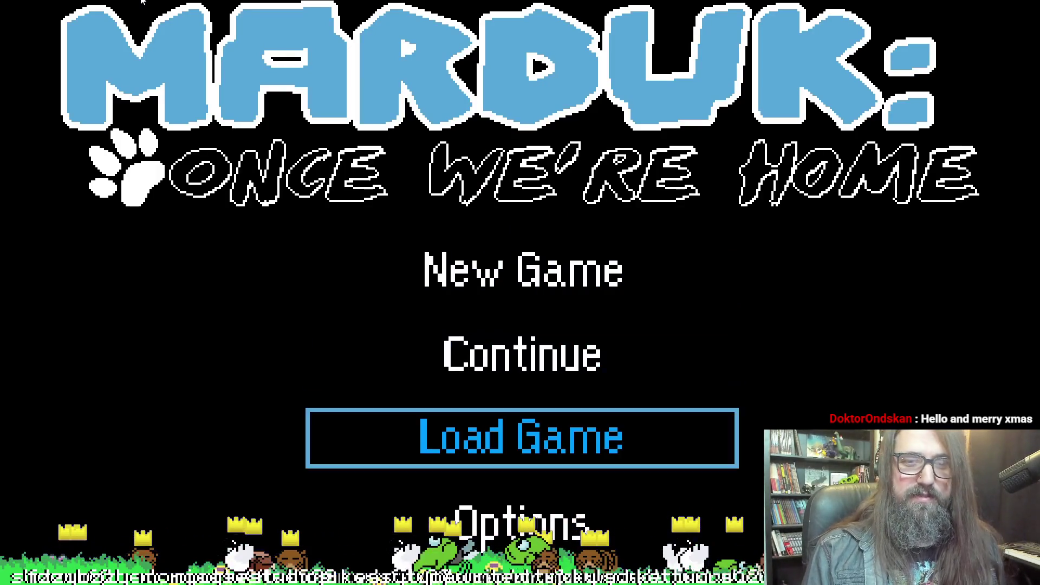
key(Up)
key(Up)
key(Down)
key(Up)
key(Down)
key(Return)
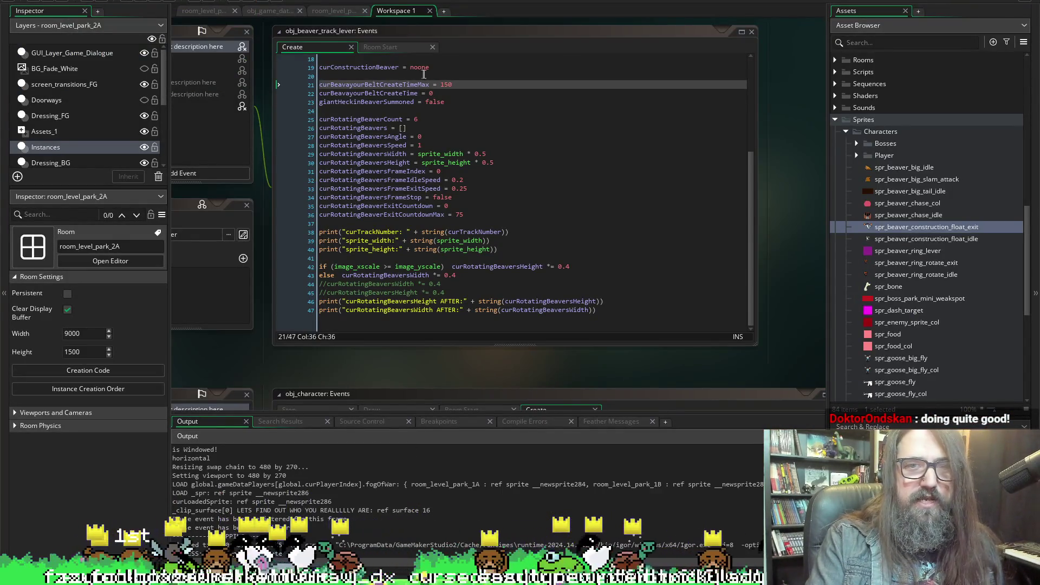
Set curBeavayourBeltCreateTimeMax to 75, run, continue the saved game, then return to the editor
double_click(445, 84)
text(75)
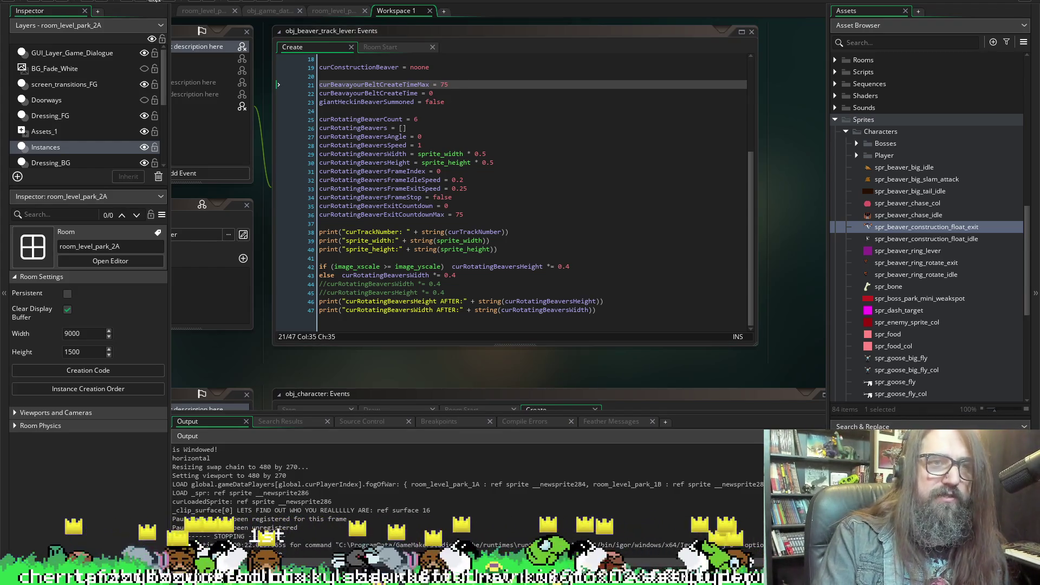
click(155, 1)
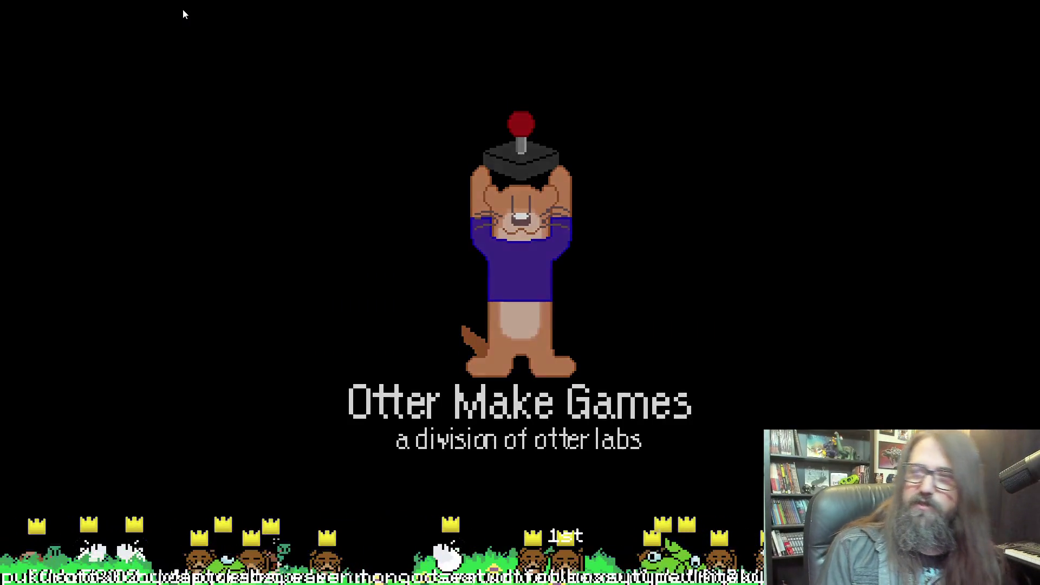
key(Down)
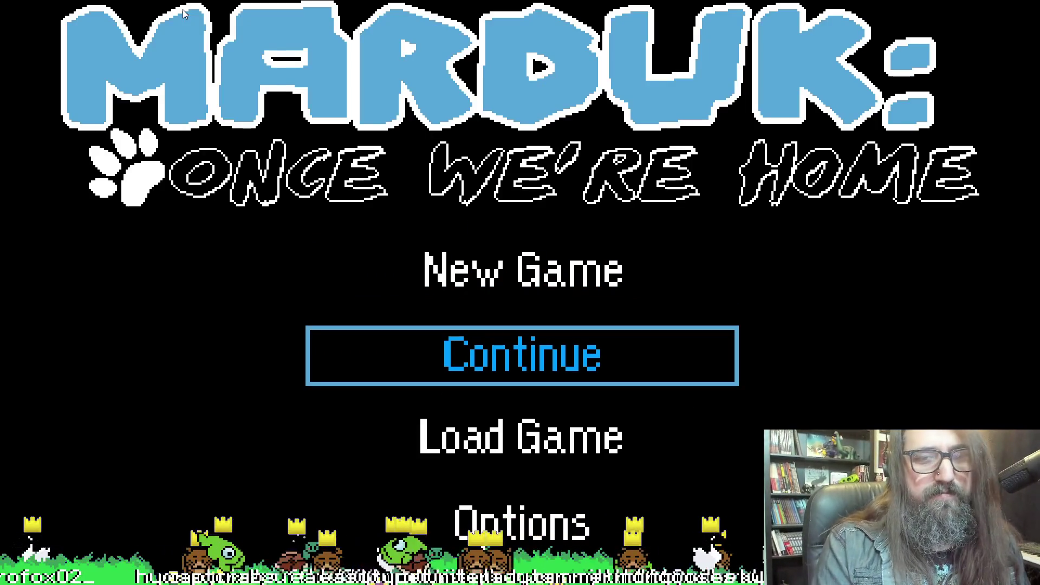
key(Return)
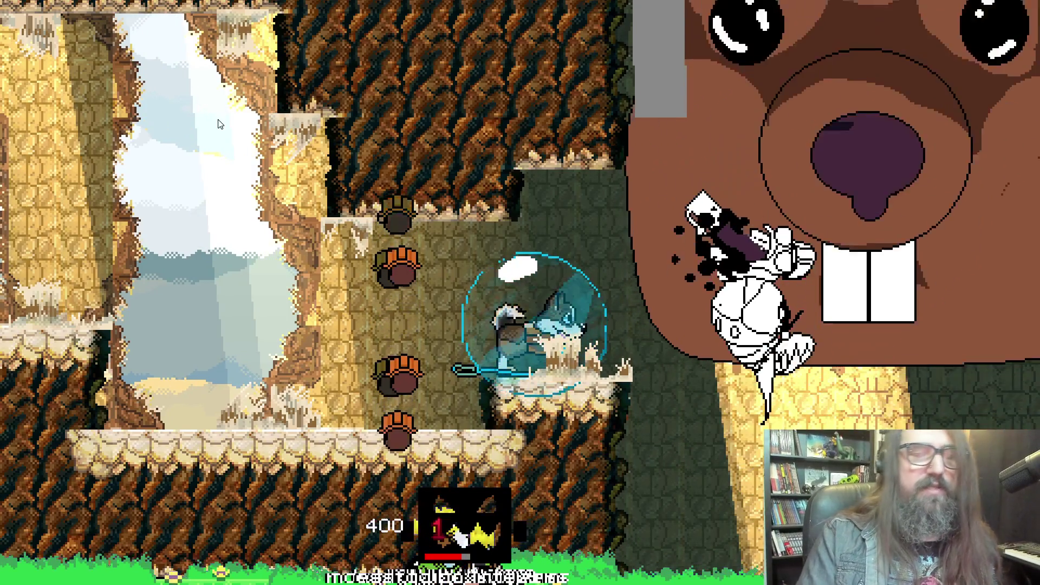
key(alt+Tab)
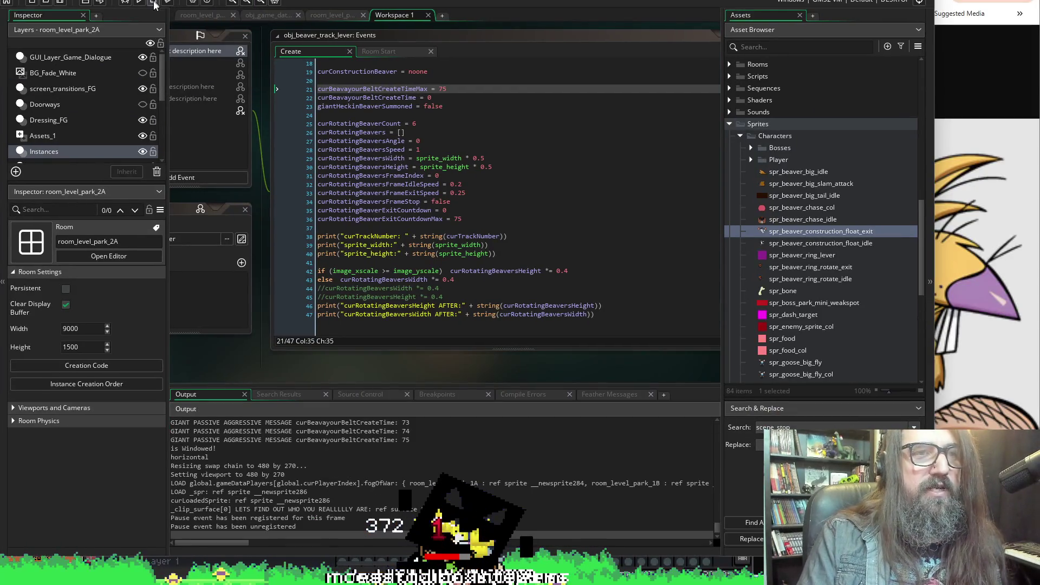
Stop the game, replace 75 with 50 on line 21, rerun, continue the save, and return
click(154, 3)
click(465, 87)
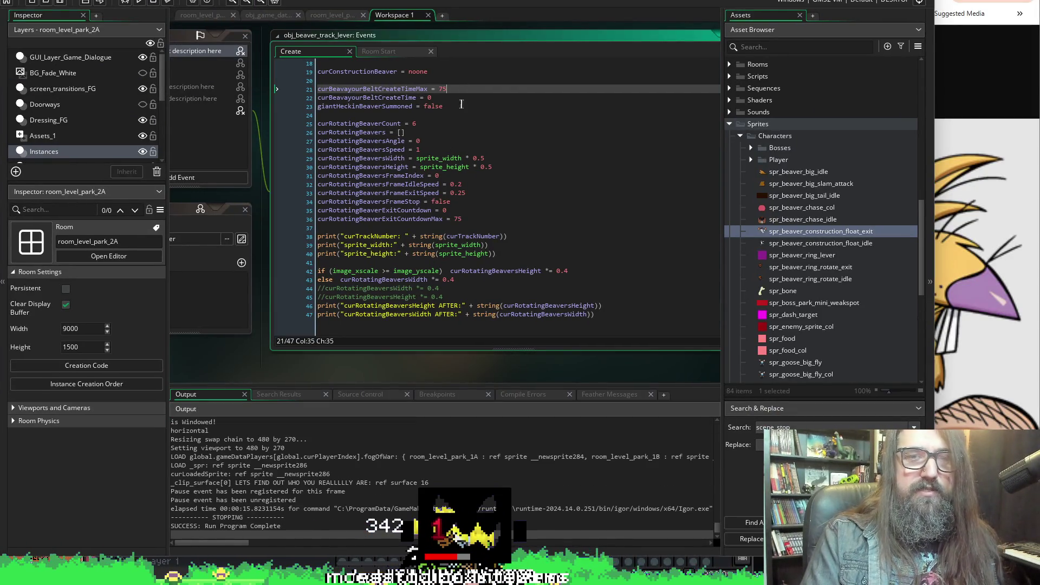
text(50)
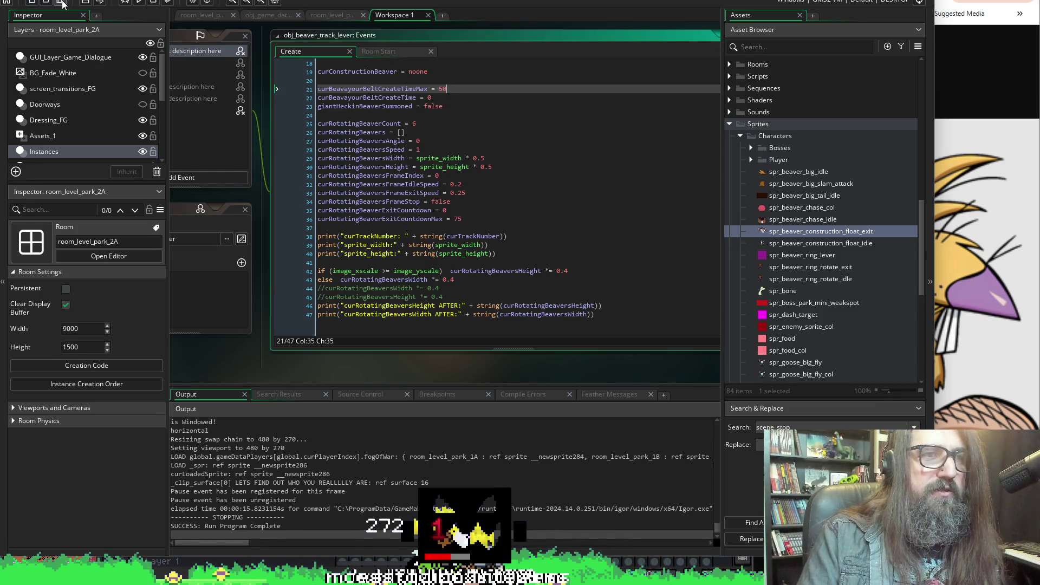
click(139, 3)
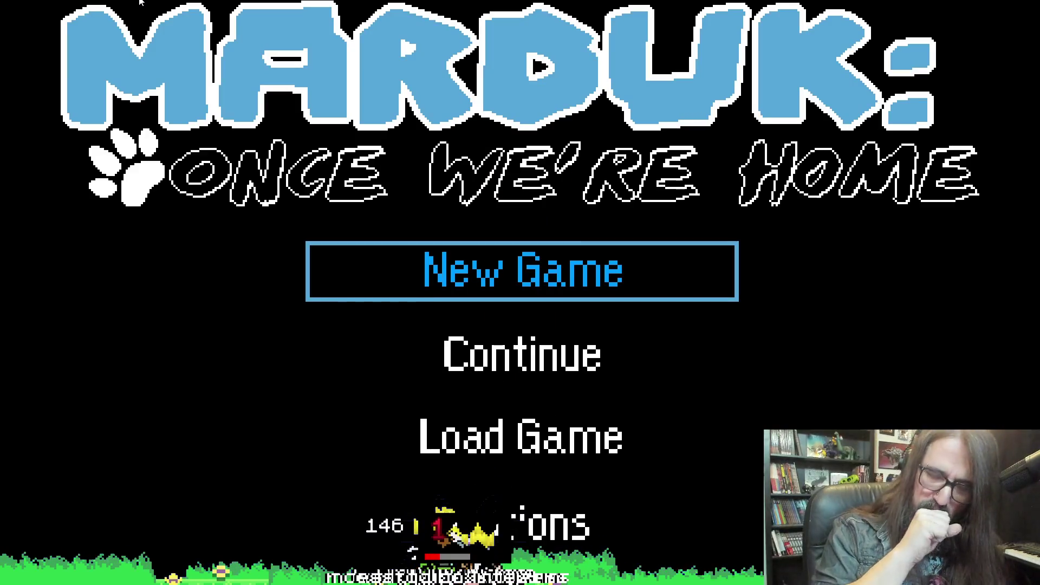
key(Down)
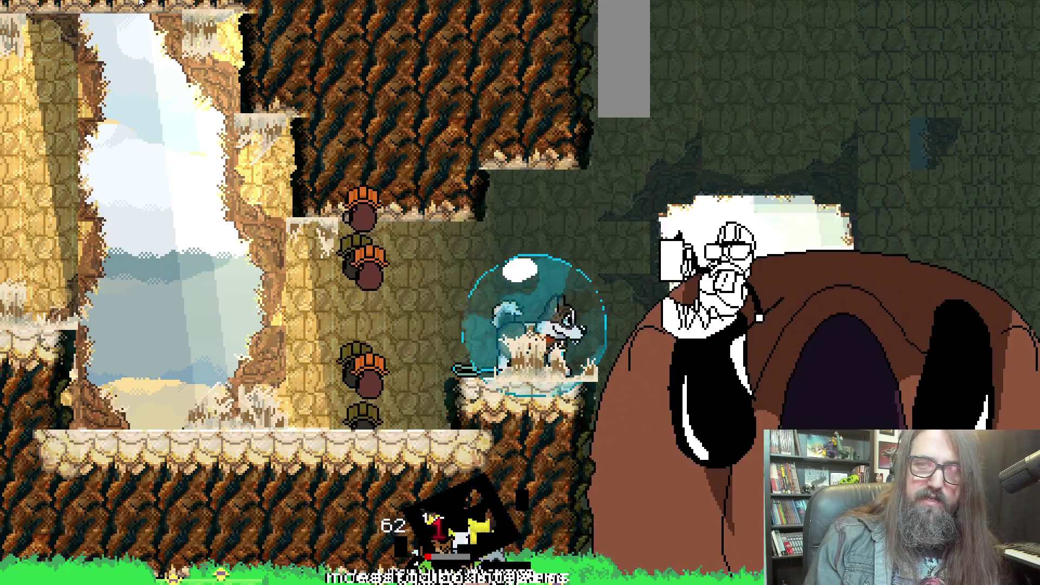
key(alt+Tab)
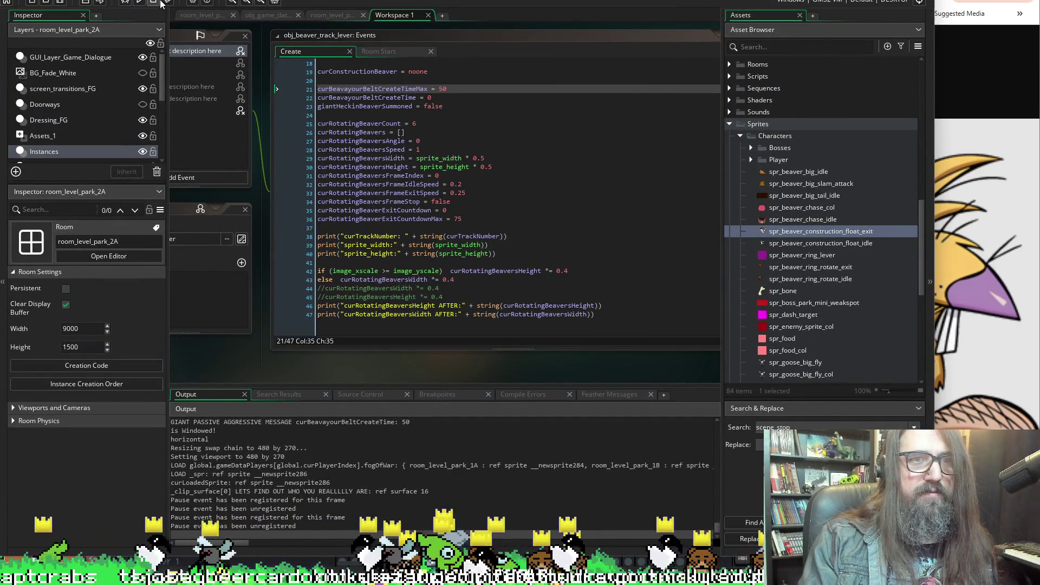
click(143, 3)
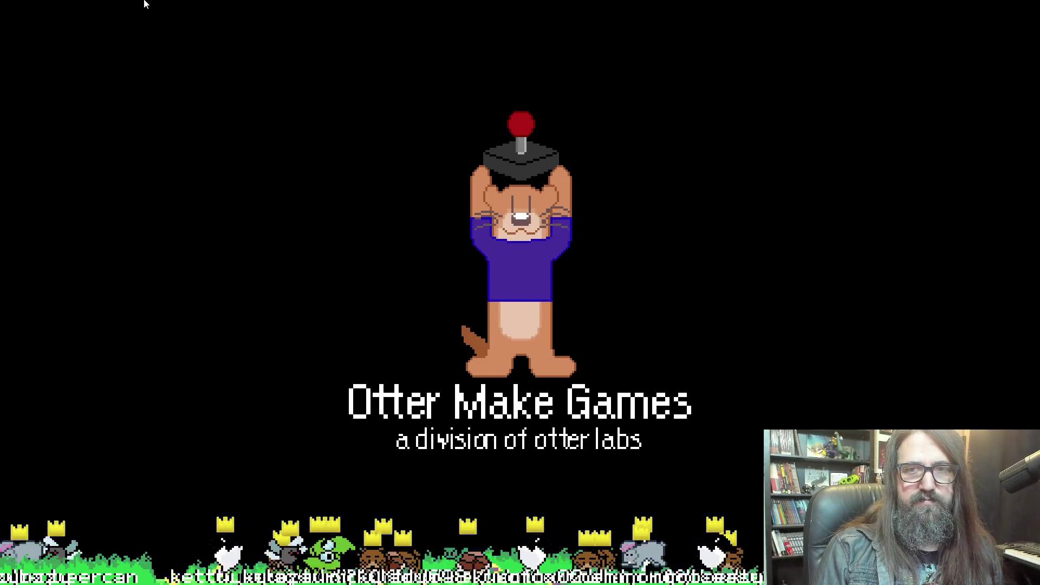
key(Return)
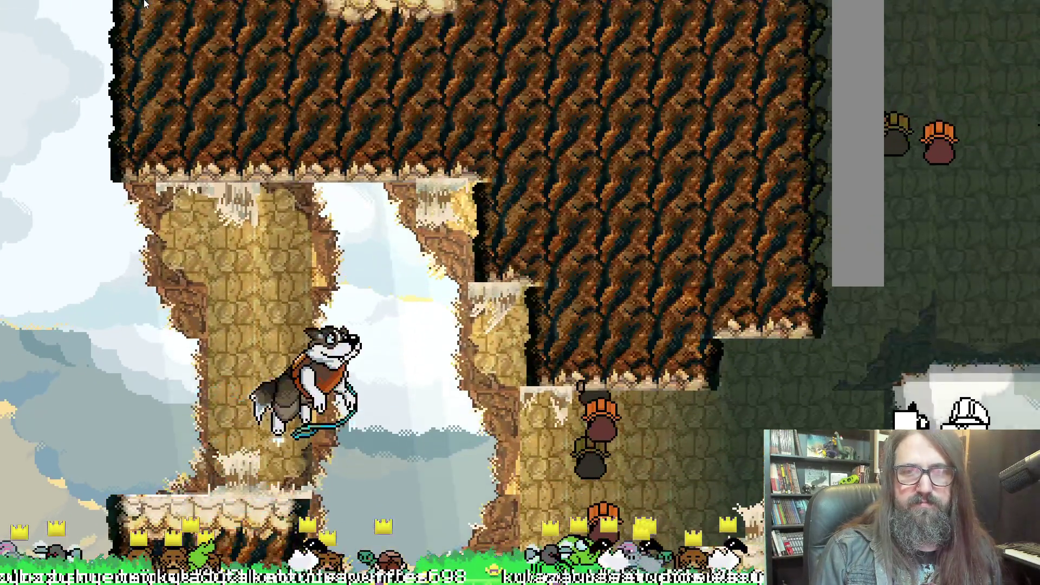
key(Right)
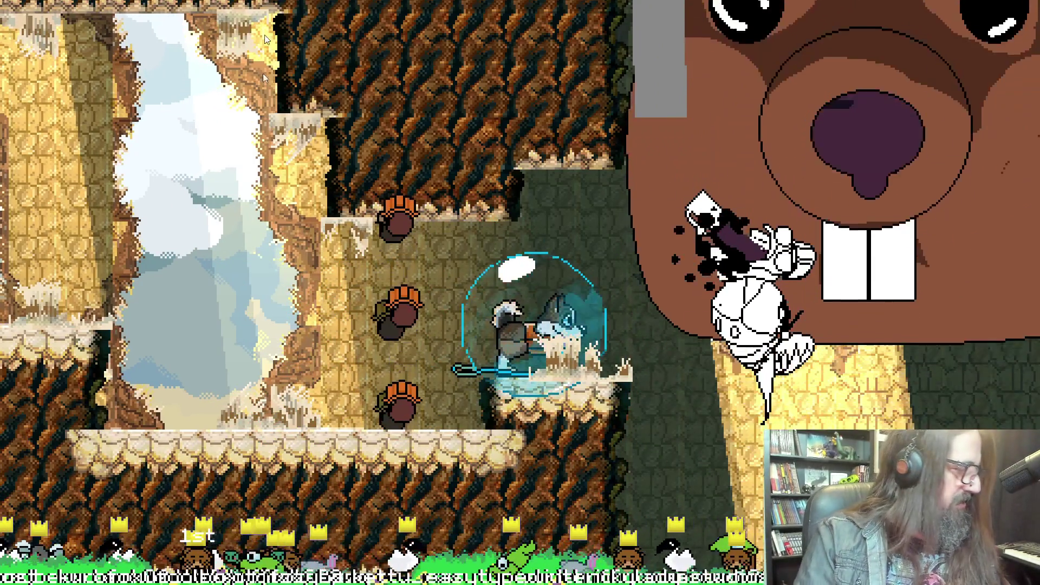
key(alt+F4)
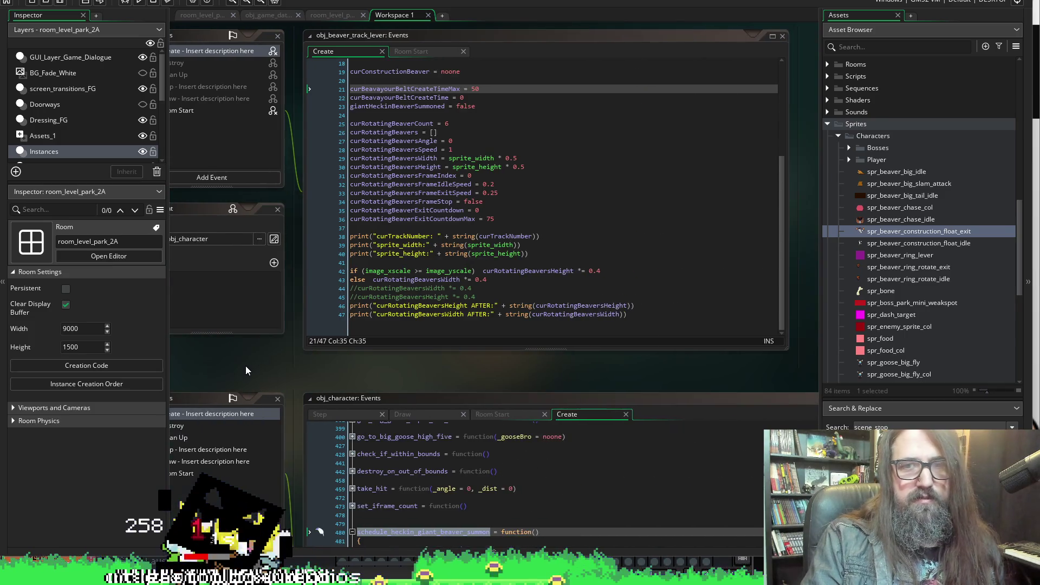
Make a blank line after giantHeckinBeaverSummoned in the lever's Create code
click(433, 52)
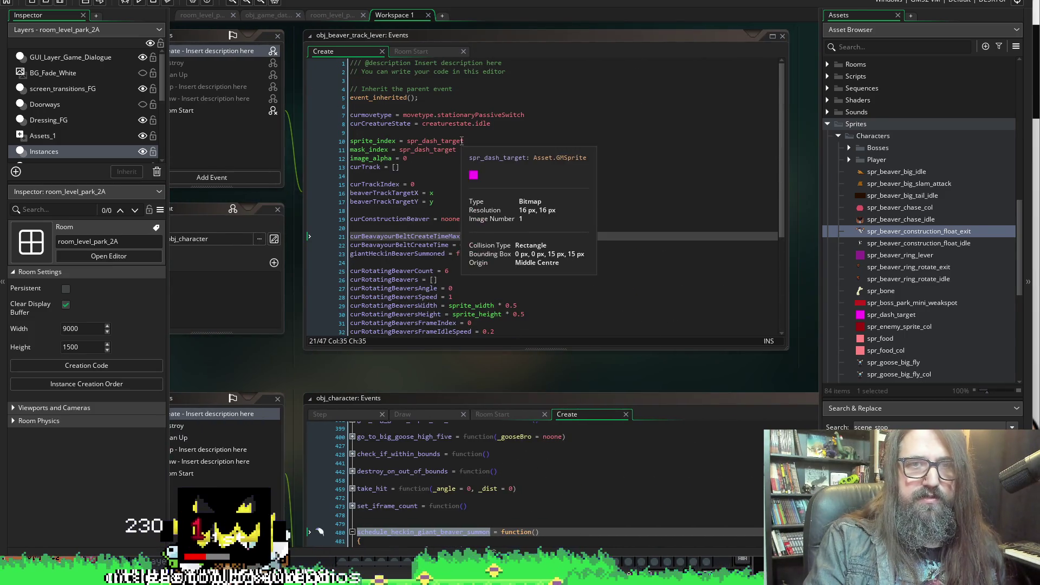
click(373, 52)
scroll(374, 60, up, 4)
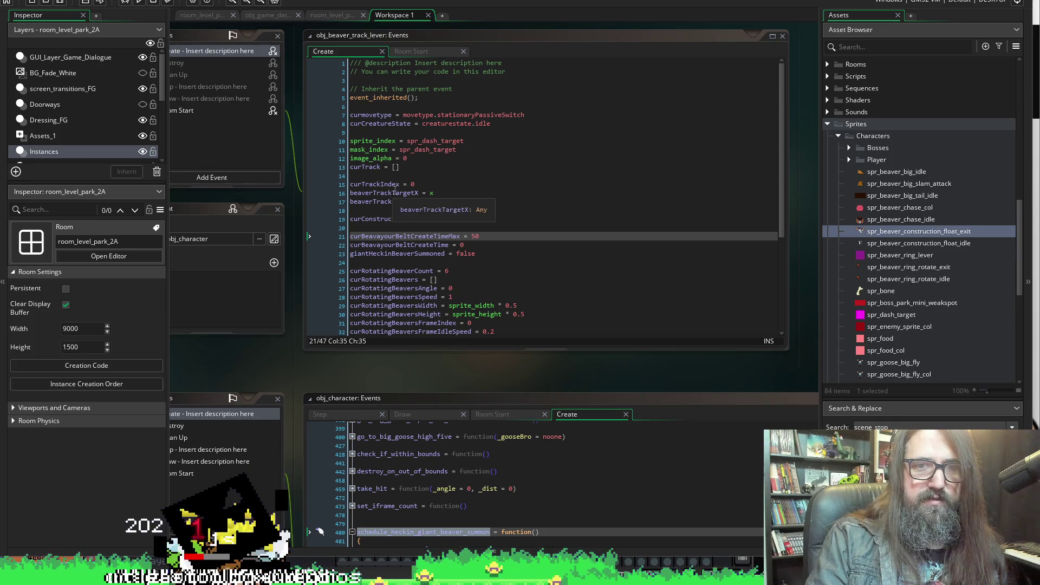
scroll(373, 65, down, 1)
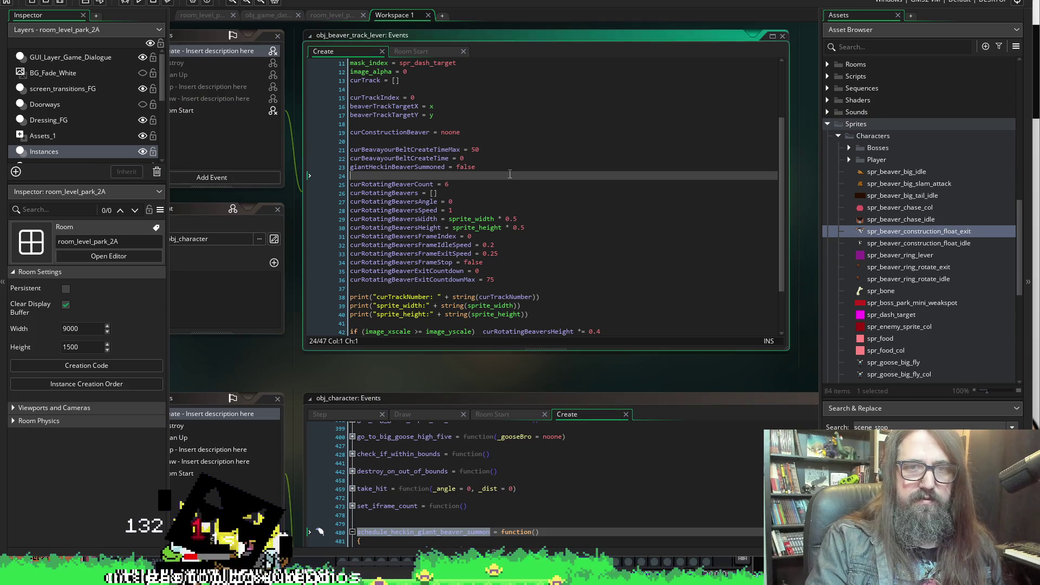
click(506, 175)
key(Return)
key(Return)
key(Up)
Type draw_beaver_construction_line = false on line 25 and select the variable name
text(draw)
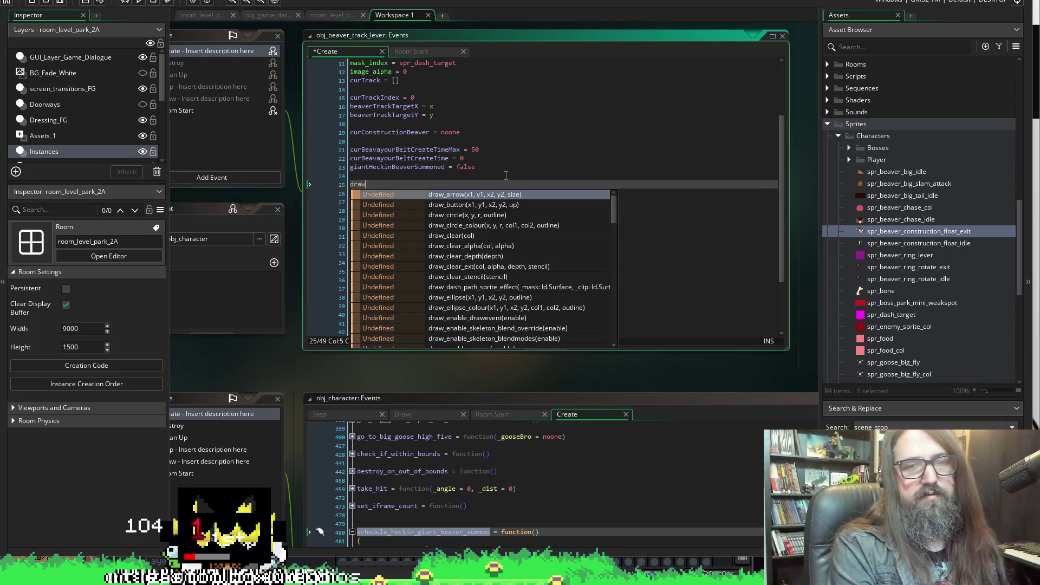
text(_)
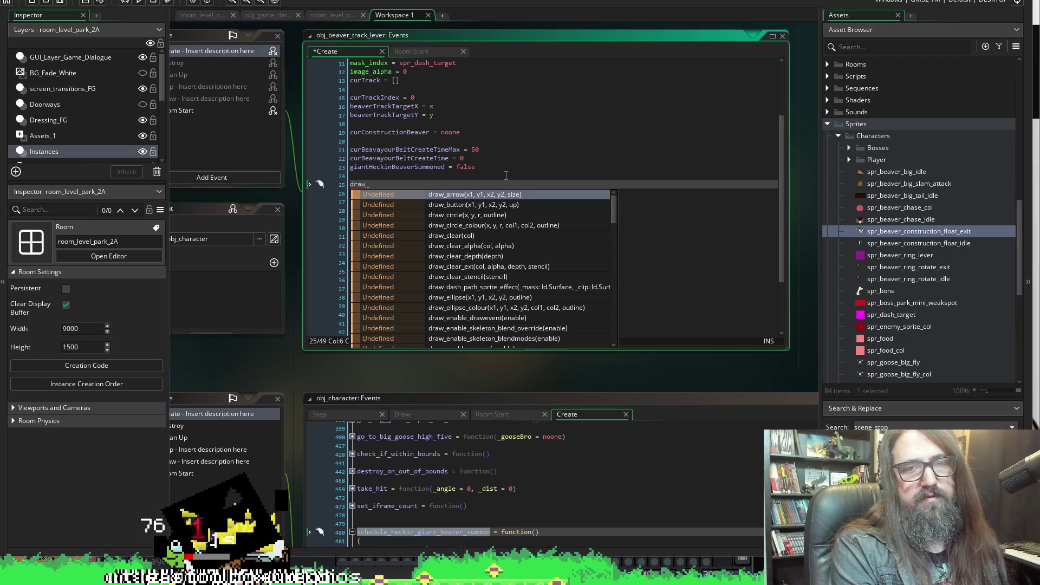
key(Escape)
key(ctrl+space)
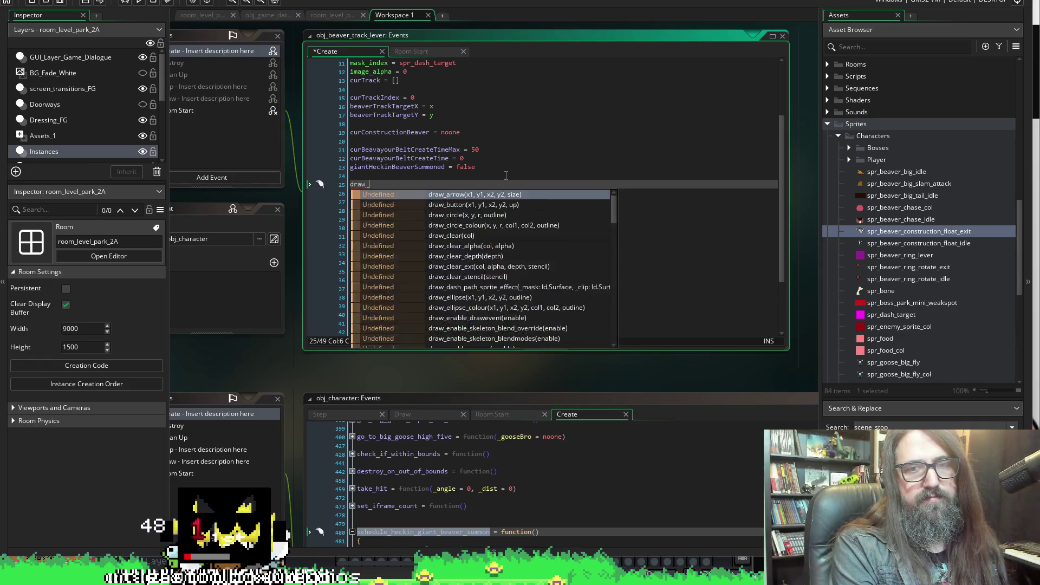
text(beaver-)
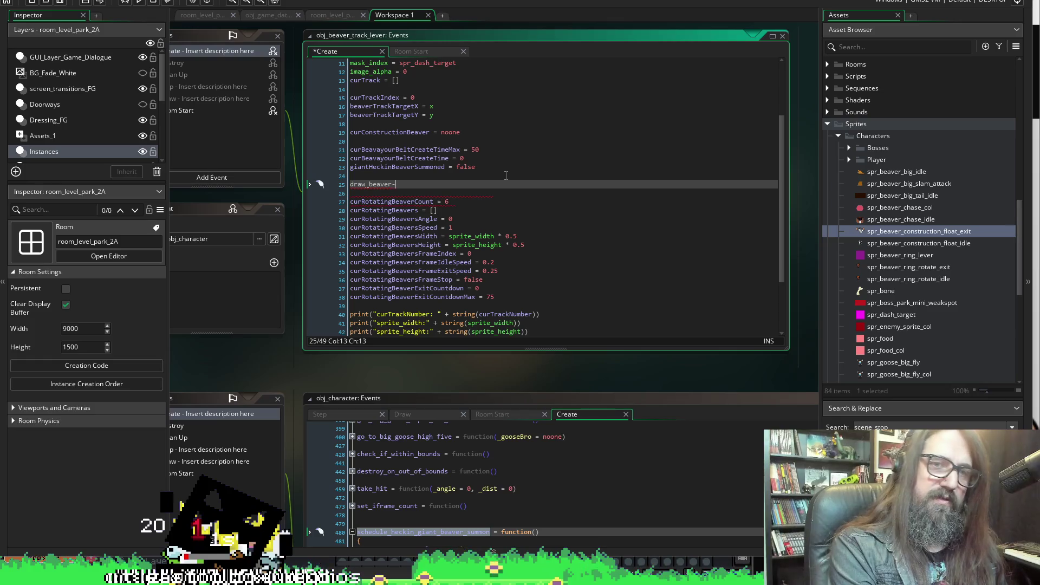
key(BackSpace)
text(_constru)
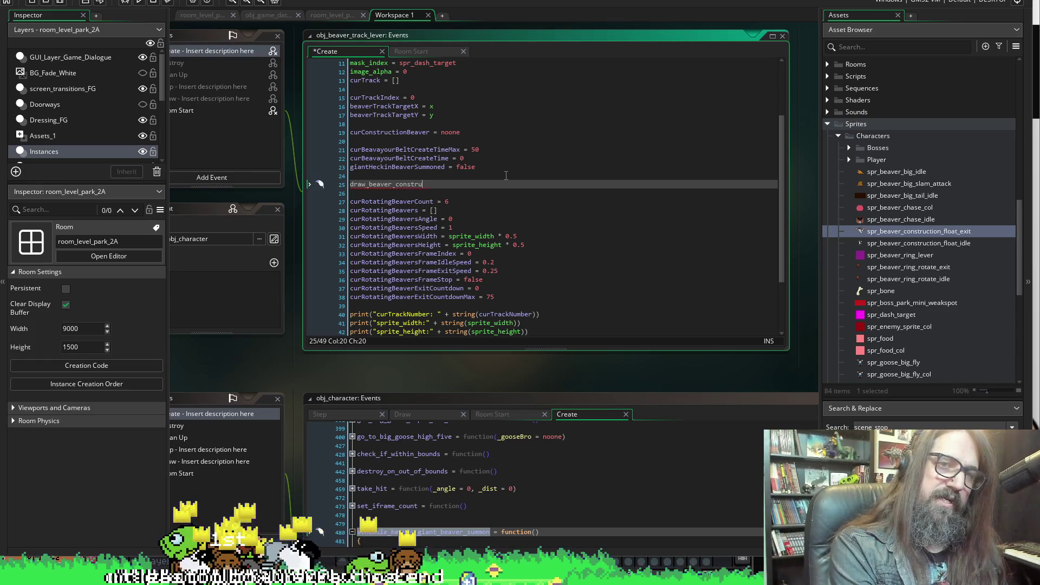
text(ction_line =)
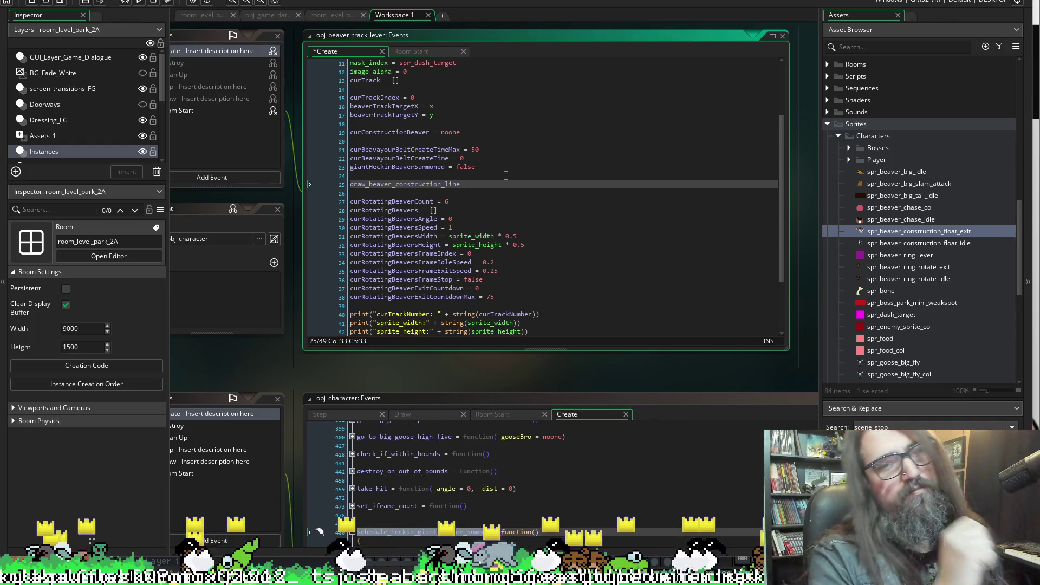
key(BackSpace)
key(BackSpace)
key(BackSpace)
text(ne)
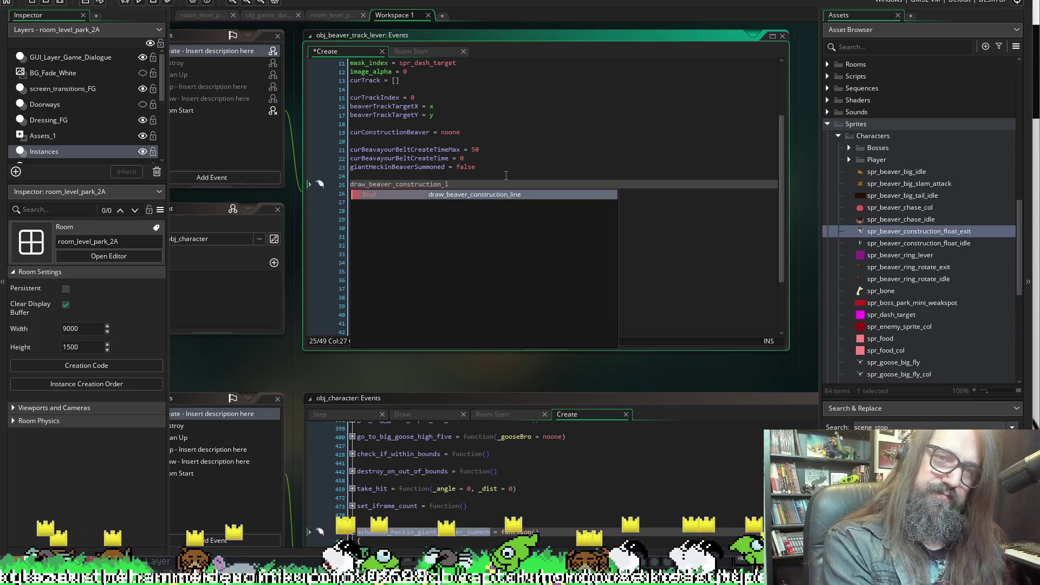
key(BackSpace)
key(BackSpace)
text(ine)
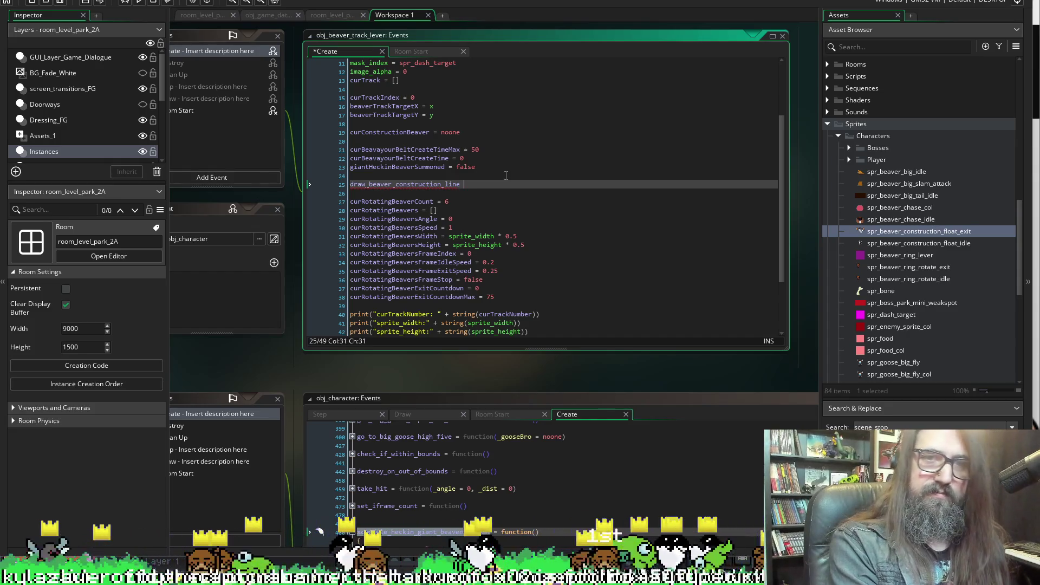
text(_tim)
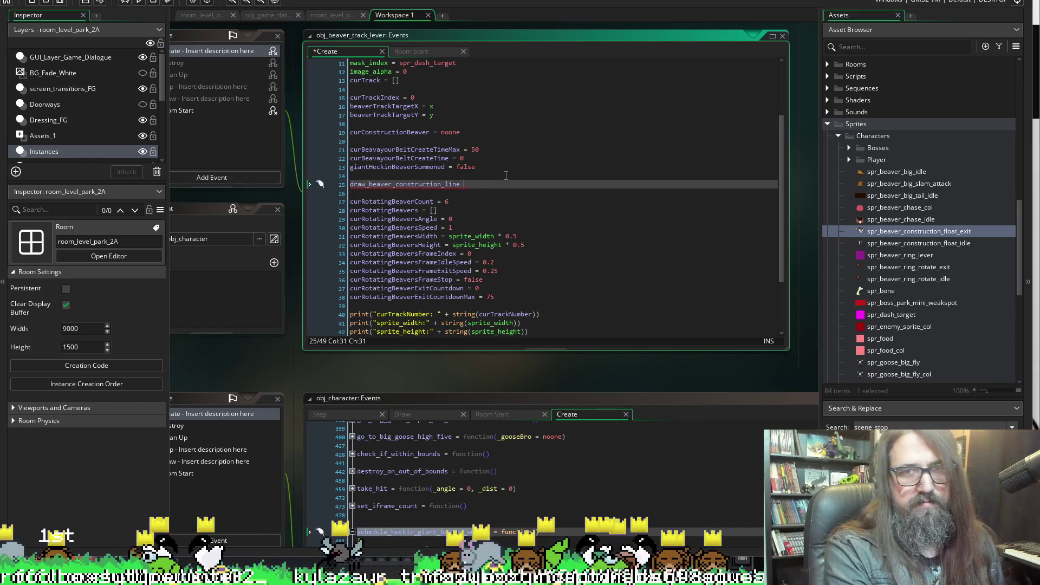
key(BackSpace)
key(BackSpace)
text(= true)
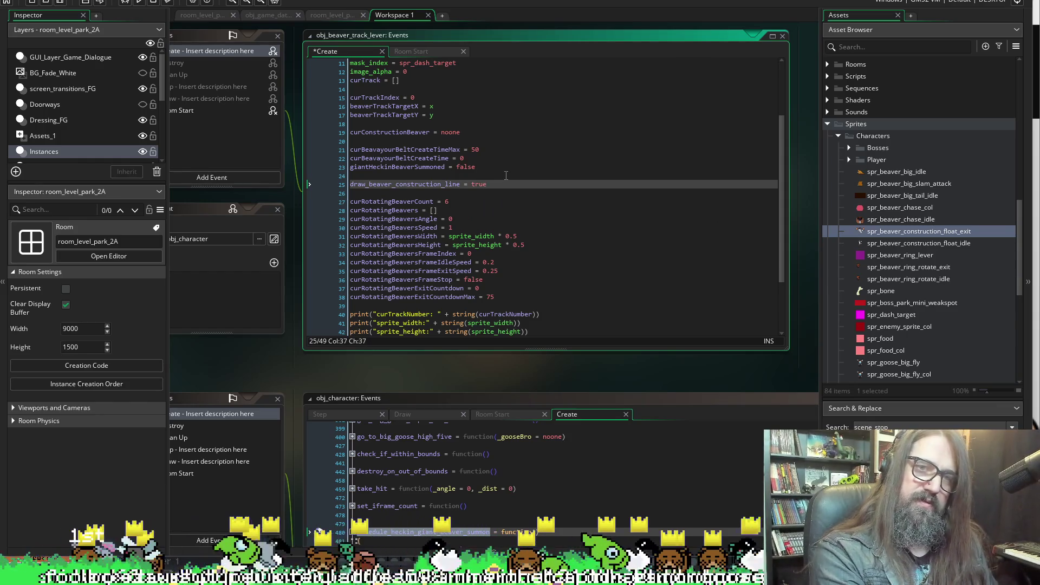
key(BackSpace)
key(BackSpace)
key(BackSpace)
key(BackSpace)
text(false)
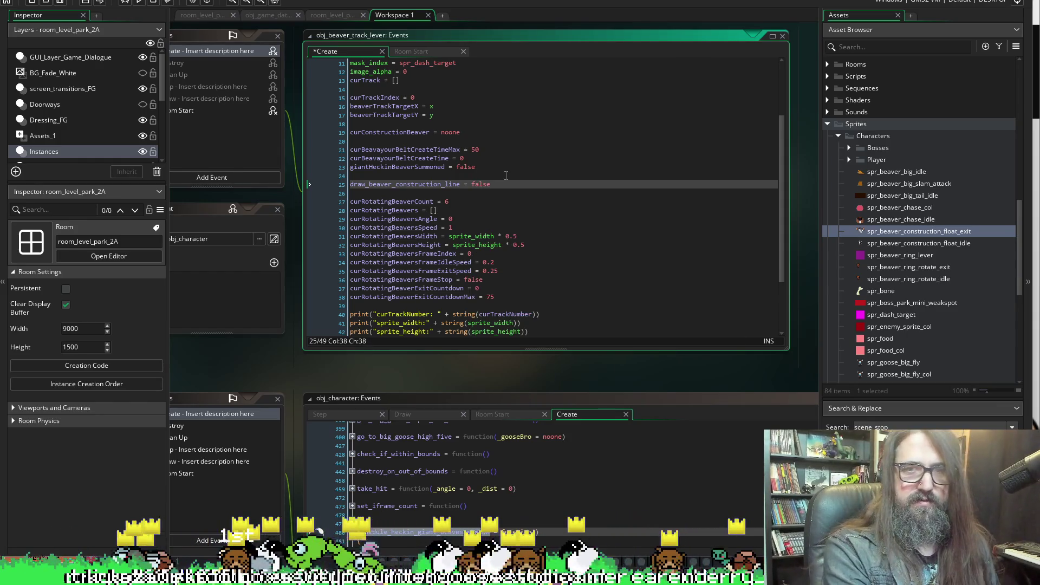
double_click(379, 185)
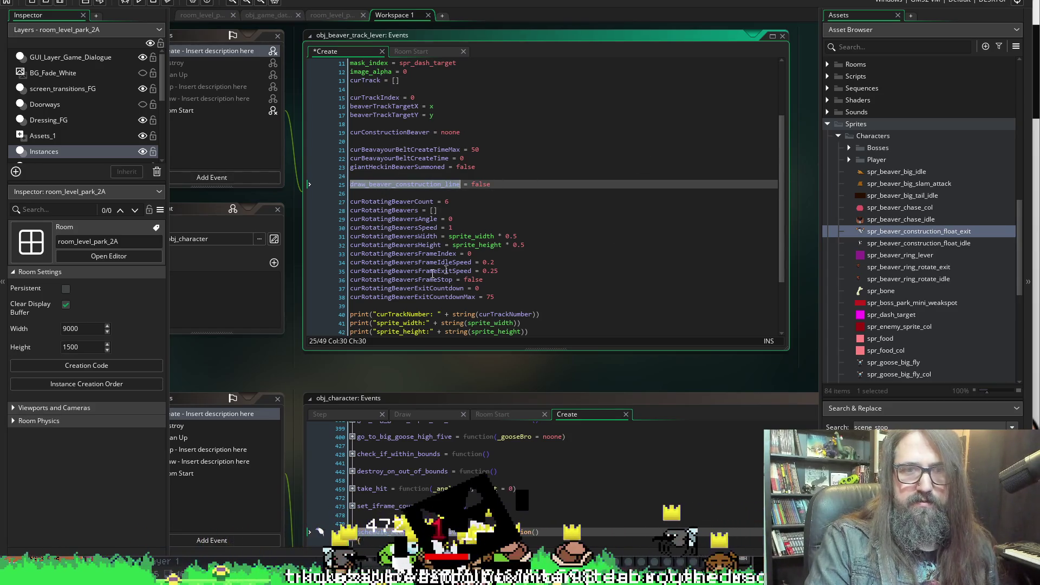
scroll(273, 239, down, 5)
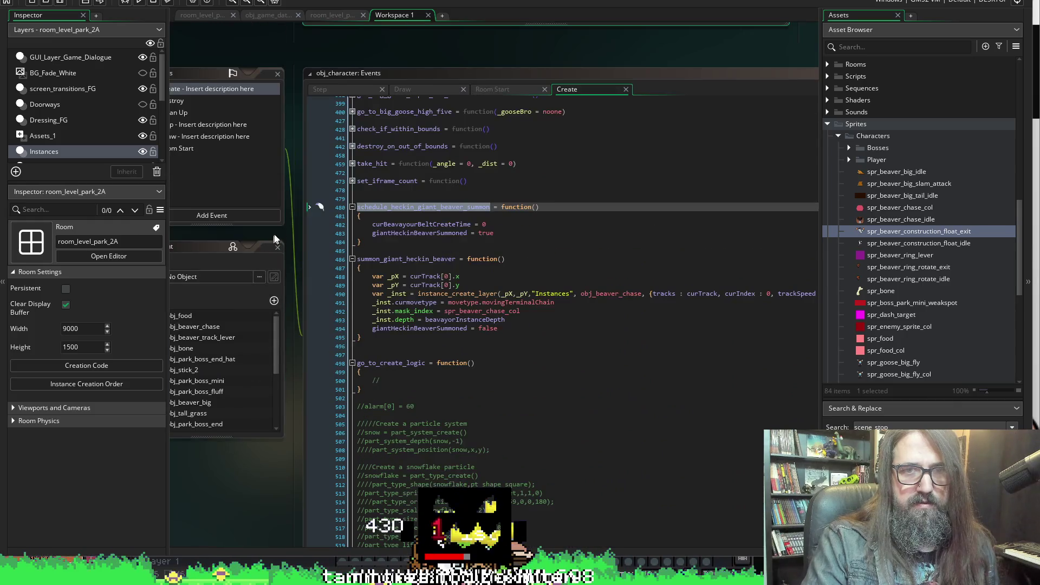
Insert comment lines in obj_character Step above the toggle branch and after the toggle-off block
click(319, 89)
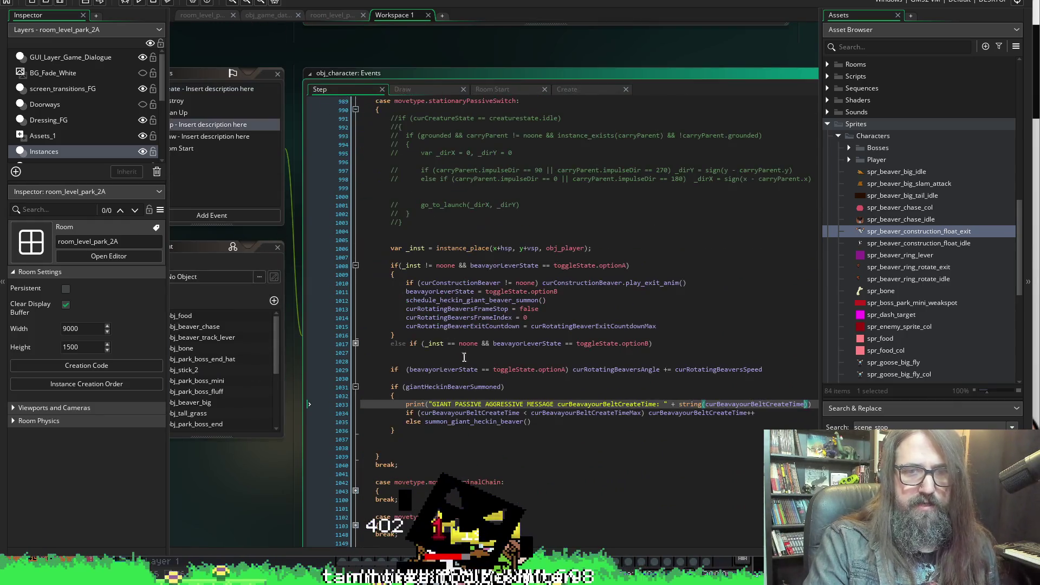
click(433, 259)
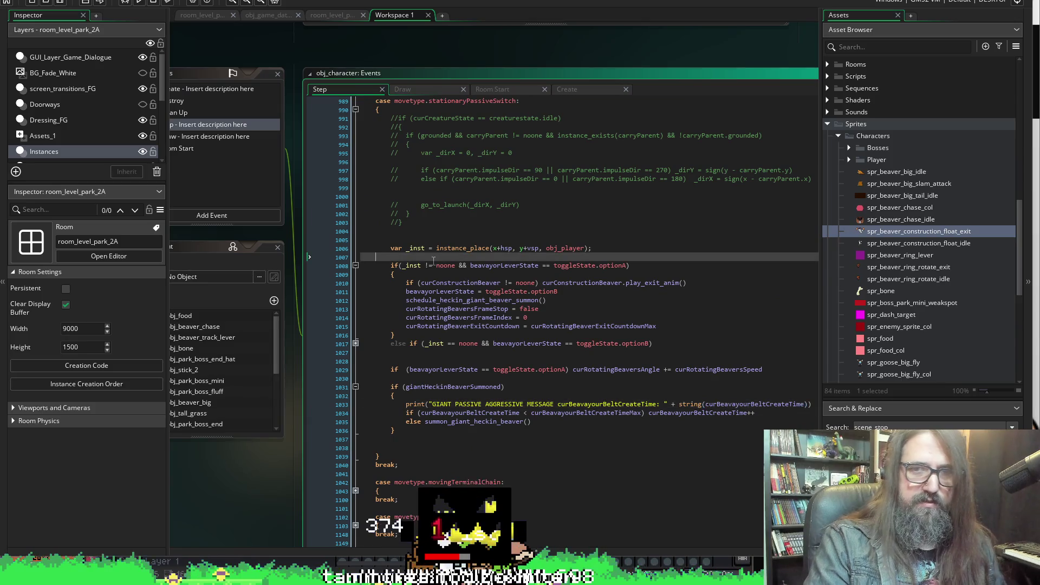
key(Return)
text(// SET TOGGLE TO 0)
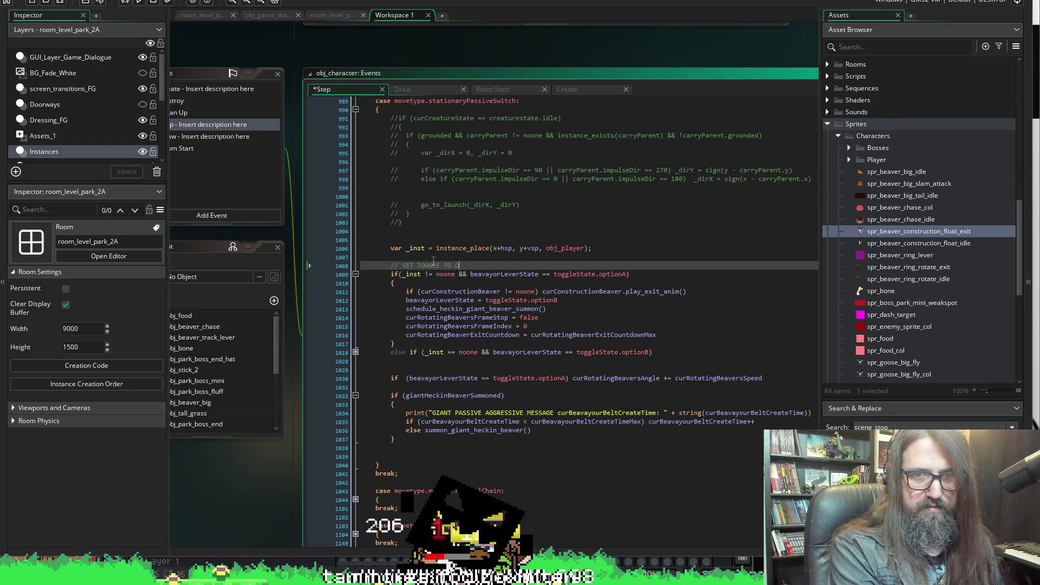
text(FF)
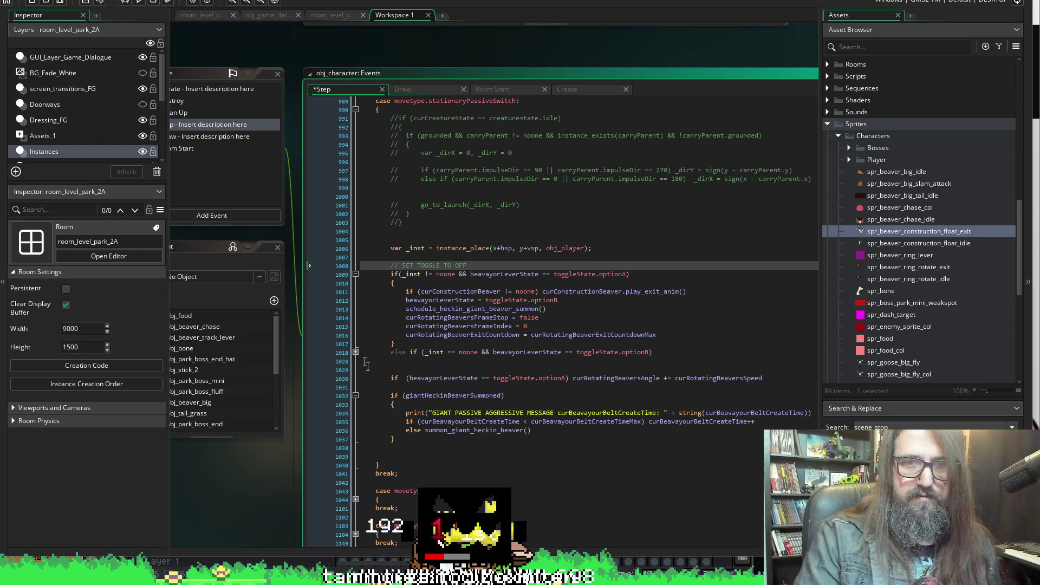
click(414, 346)
key(Return)
text(??)
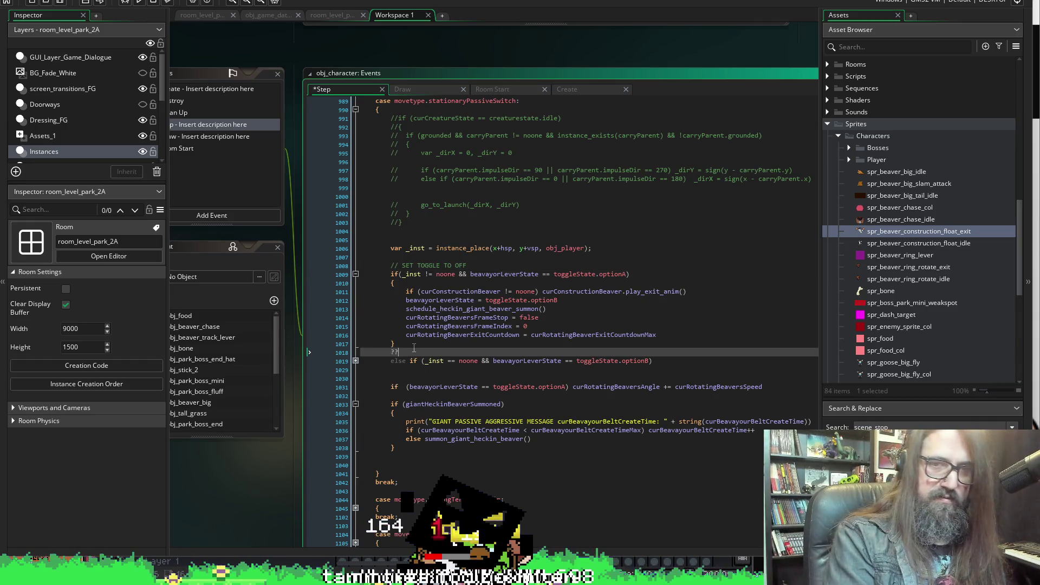
key(BackSpace)
key(BackSpace)
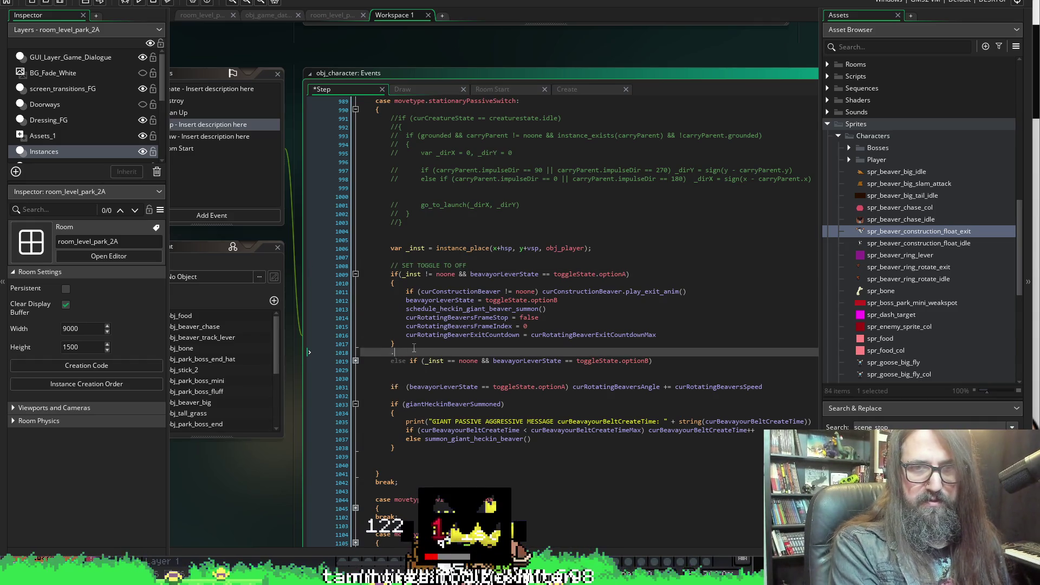
text(// SET)
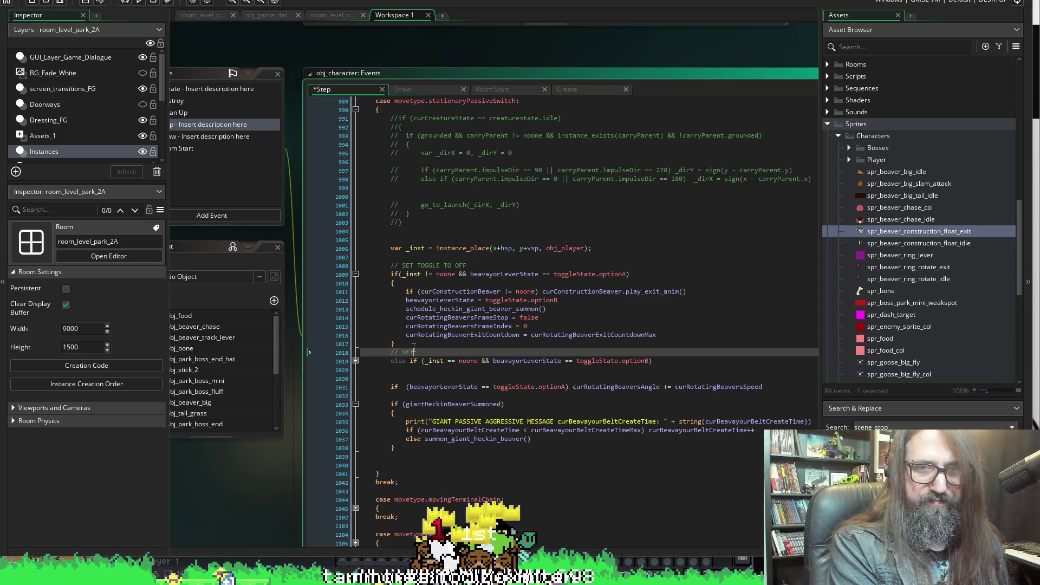
text( LEVER ON AN)
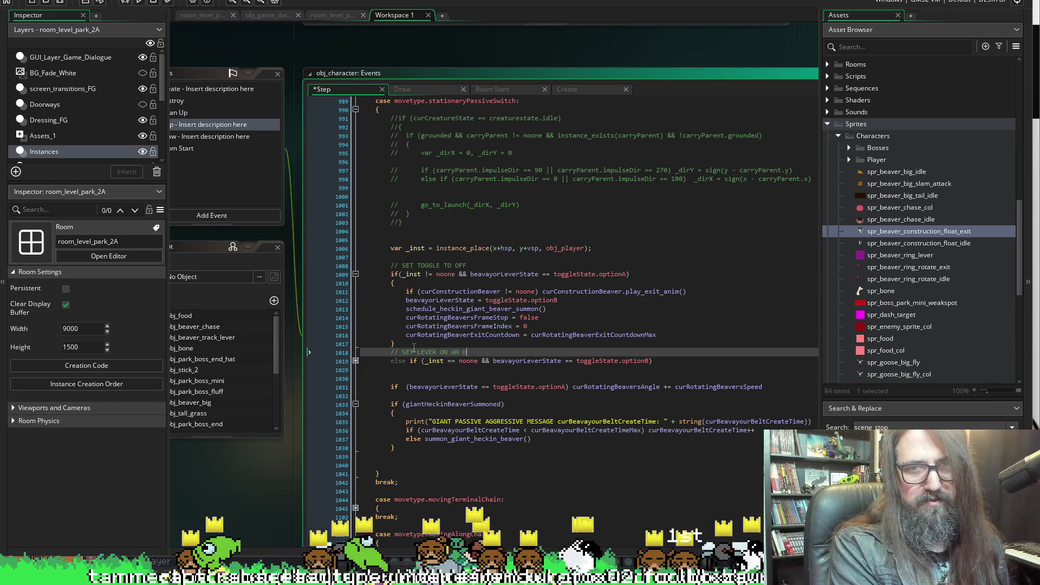
text( D)
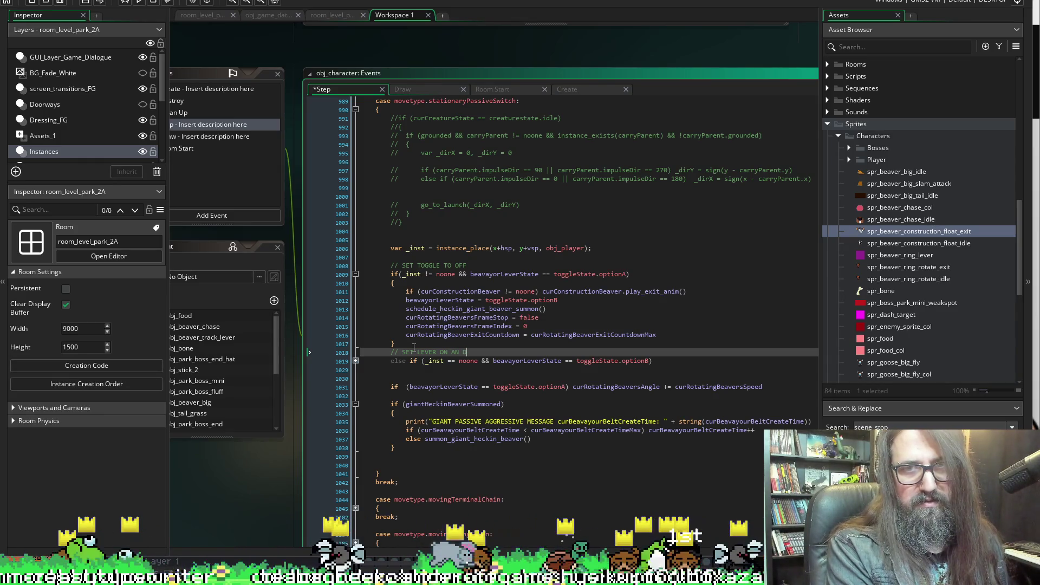
Reword them to SET TOGGLE TO ON TO CHASE BEAVER and SET LEVER OFF, then save
click(470, 265)
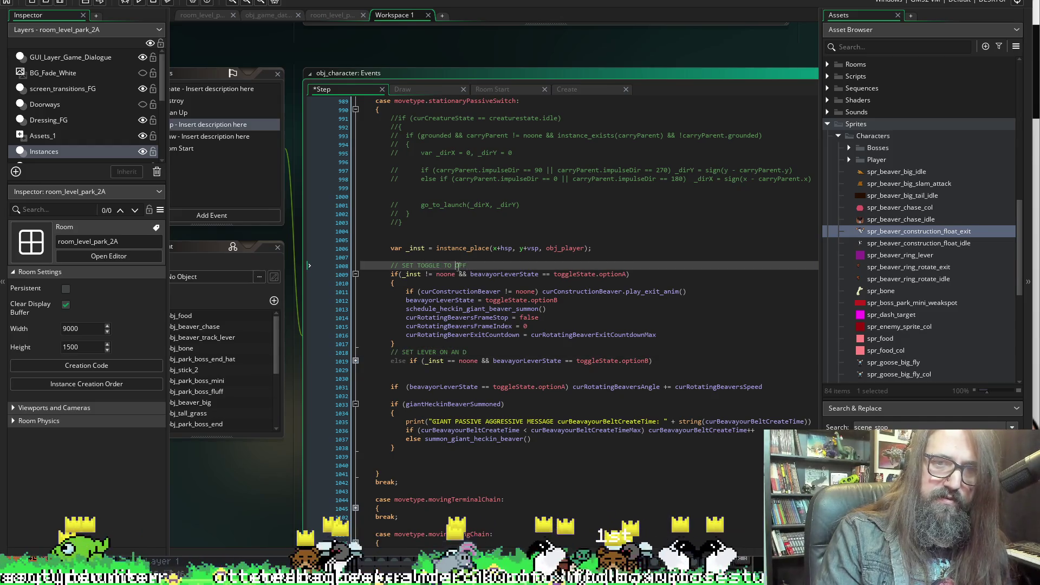
text(ON TO CH)
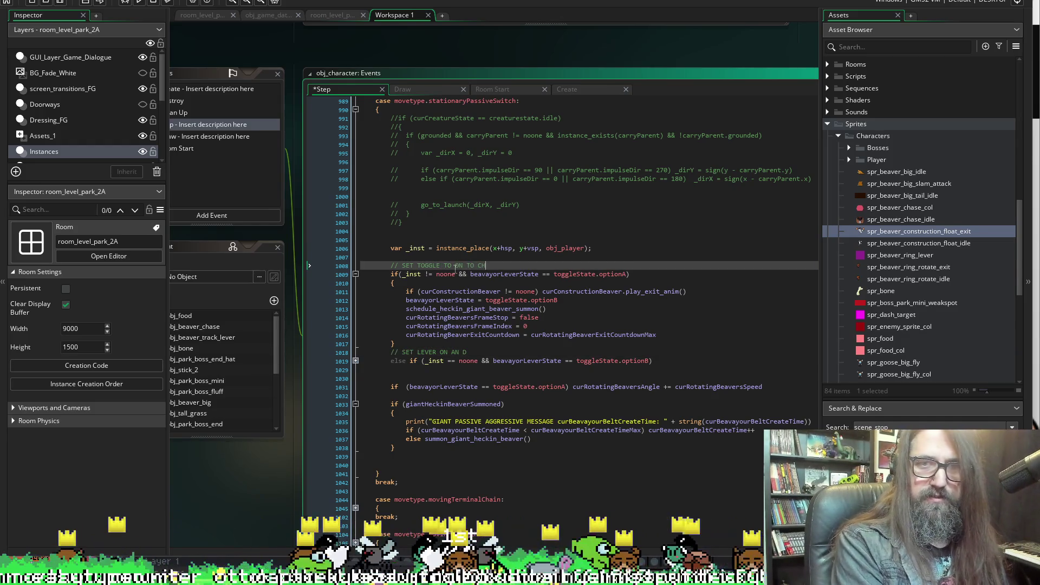
text(ASE BEAVER)
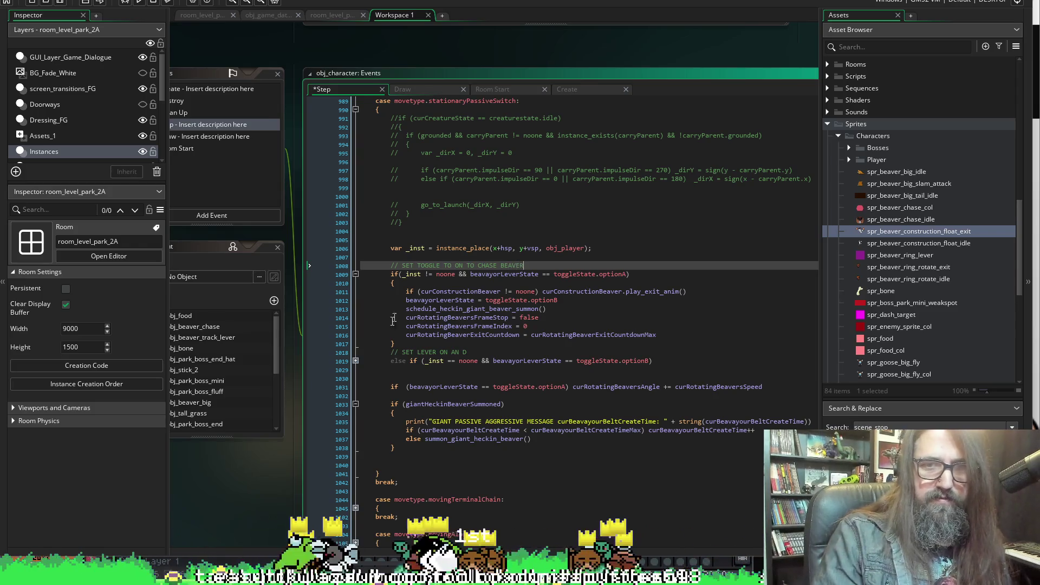
click(482, 350)
key(BackSpace)
key(BackSpace)
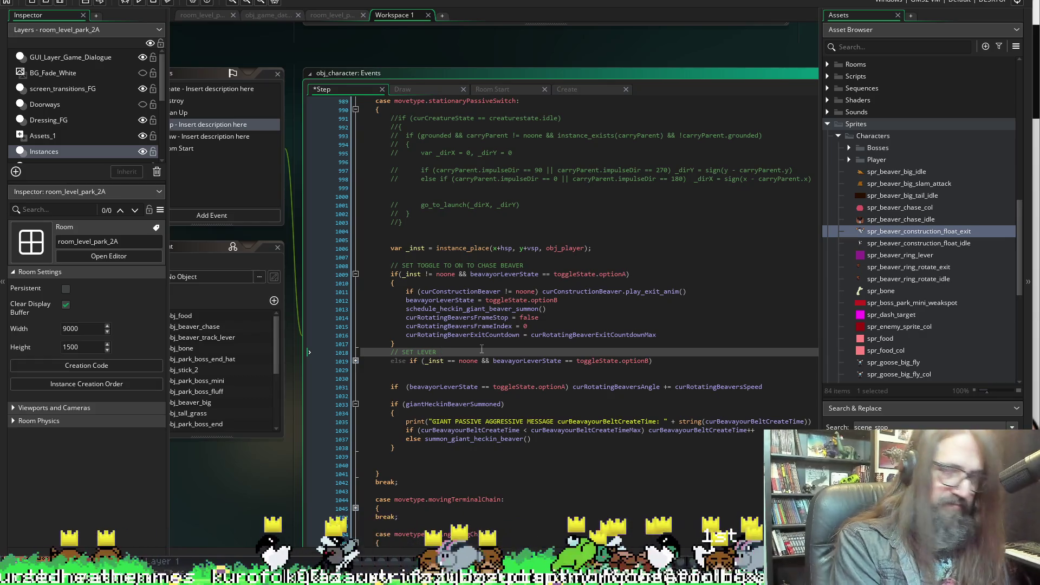
text( OFF)
key(ctrl+s)
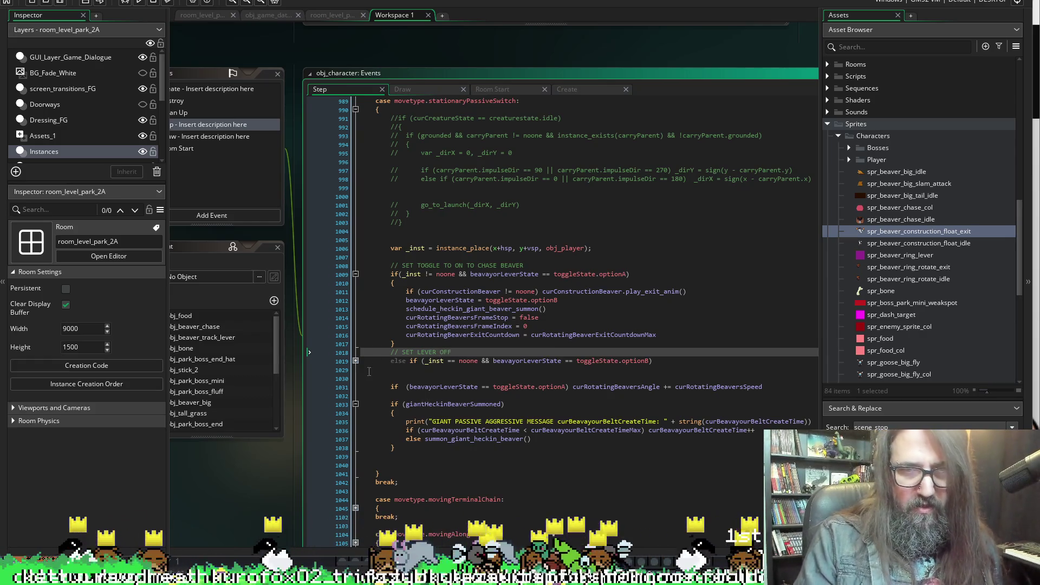
scroll(401, 369, down, 4)
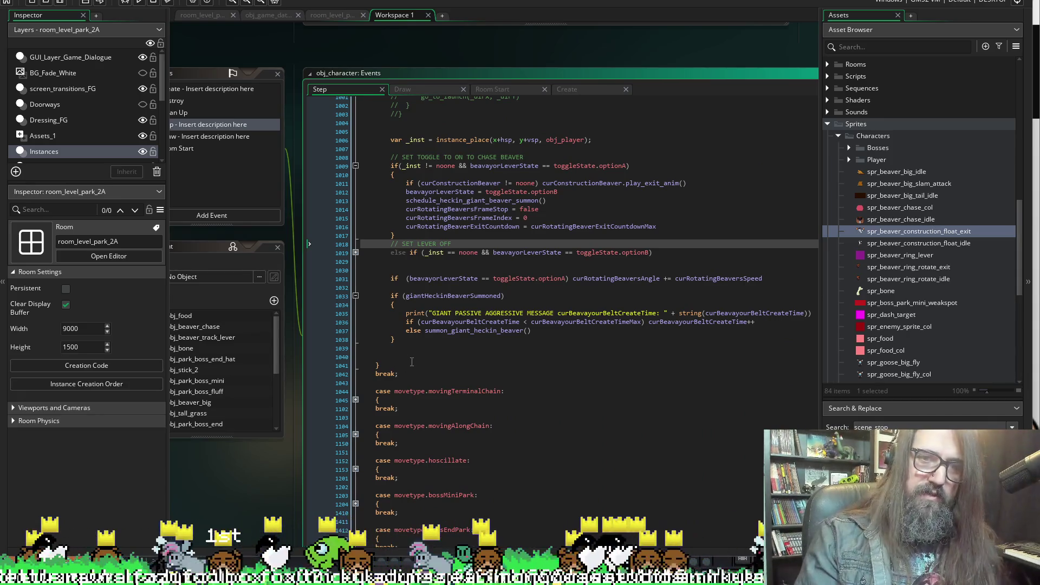
click(405, 313)
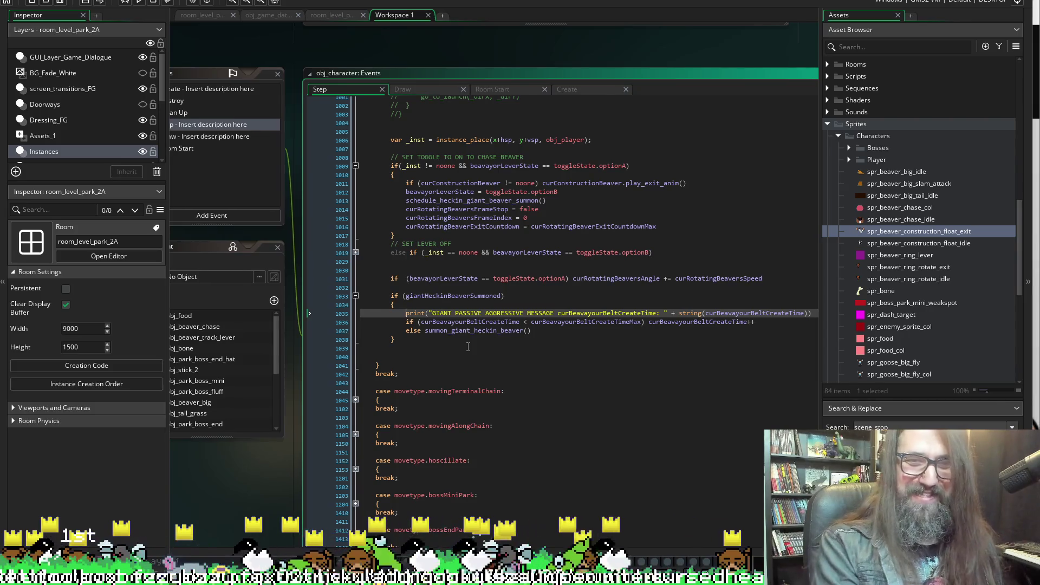
Delete the GIANT PASSIVE AGGRESSIVE MESSAGE print line and collapse the giantHeckinBeaverSummoned block
key(shift+End)
key(Delete)
key(BackSpace)
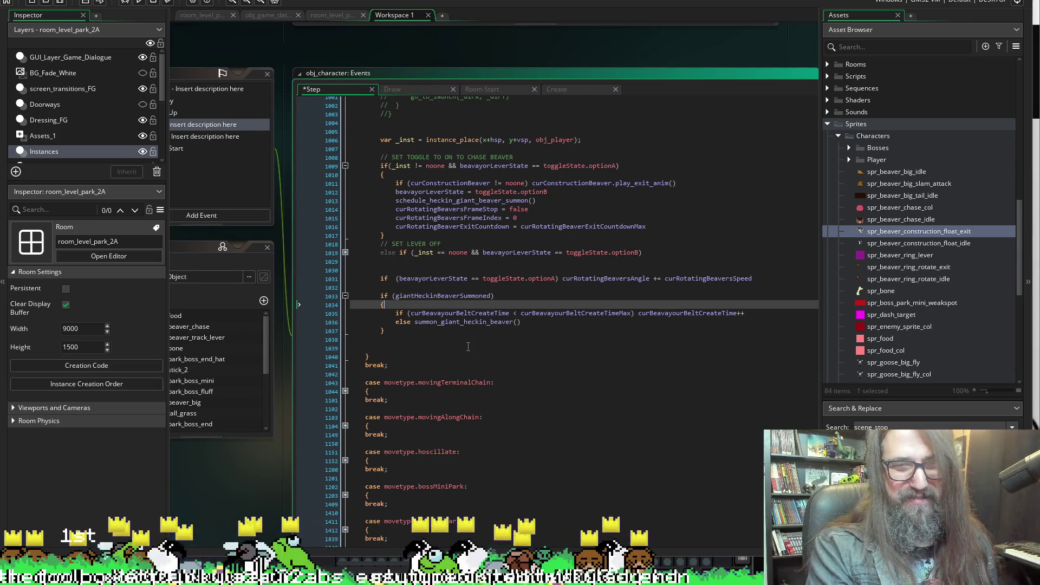
click(345, 296)
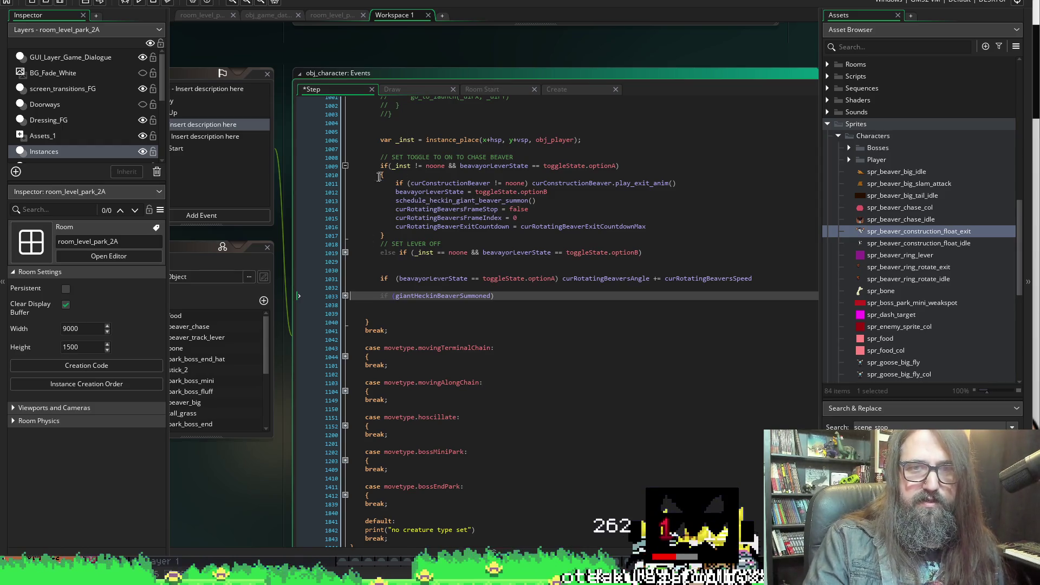
Try a draw_beaver_construction_line = true line after the summon call, remove it again, and save
click(423, 174)
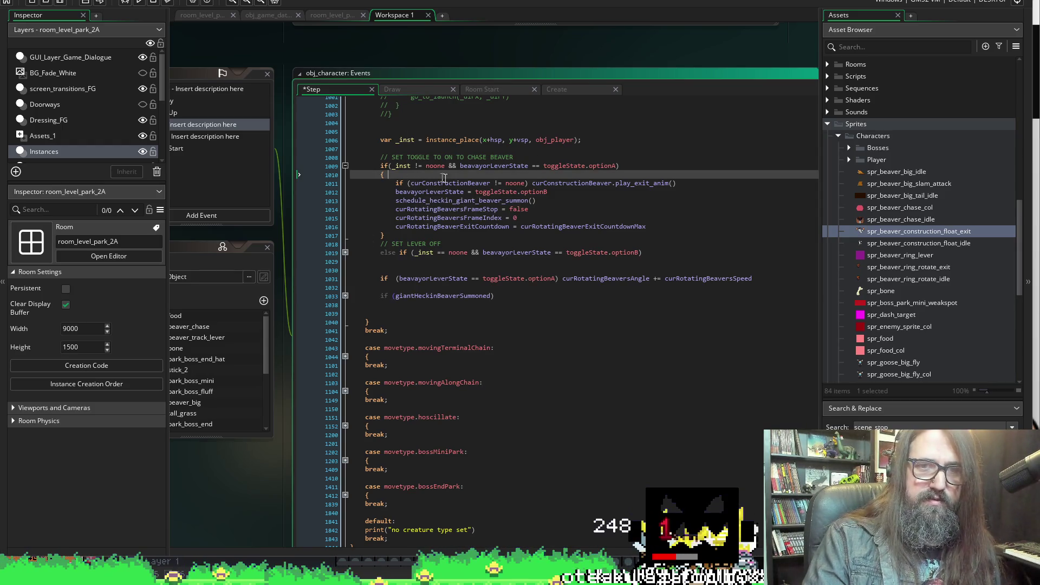
click(565, 201)
key(Return)
text(draw_beaver_construction_line)
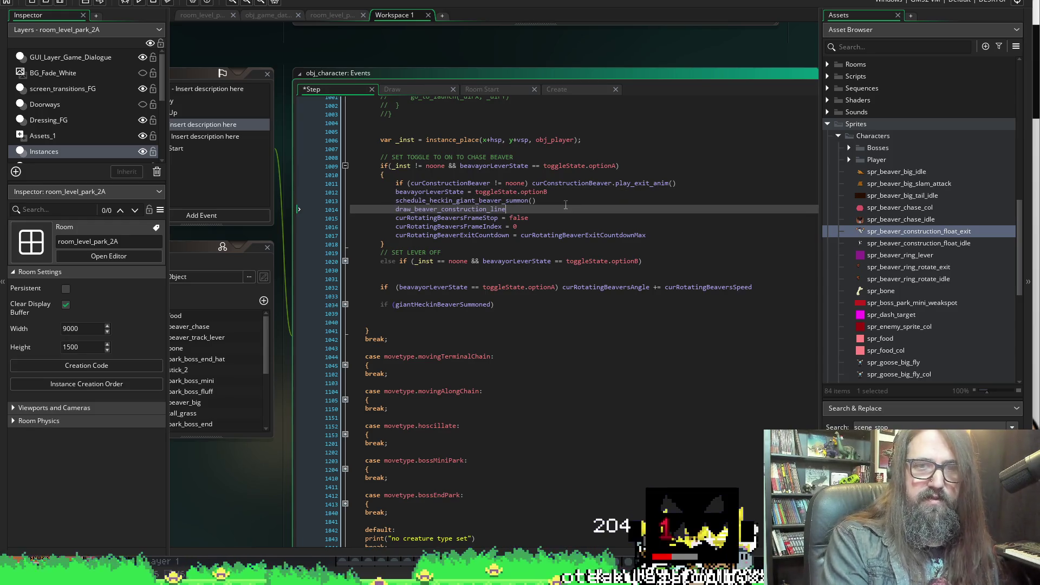
text( = true)
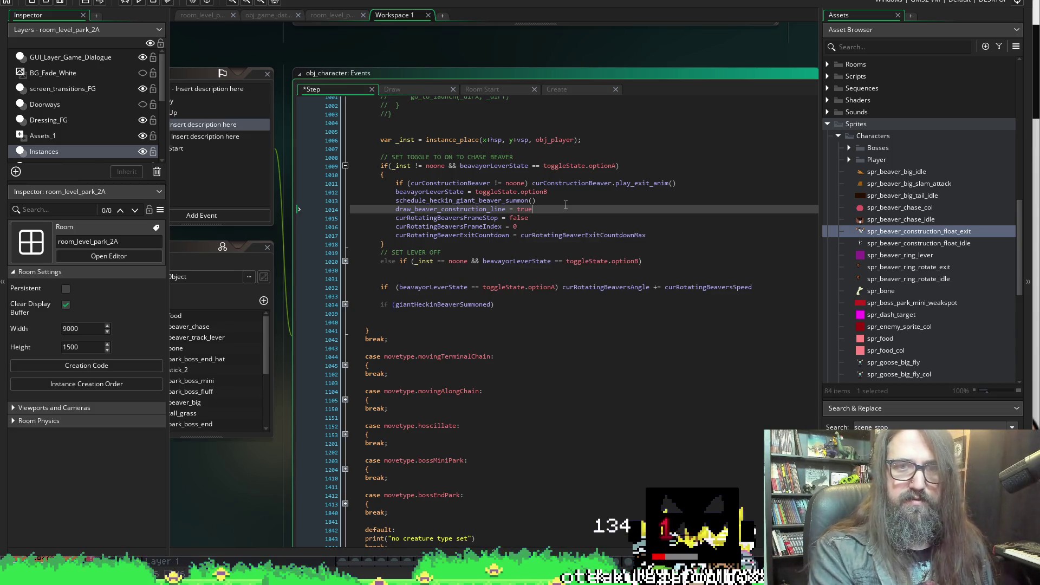
key(shift+Home)
key(ctrl+c)
key(BackSpace)
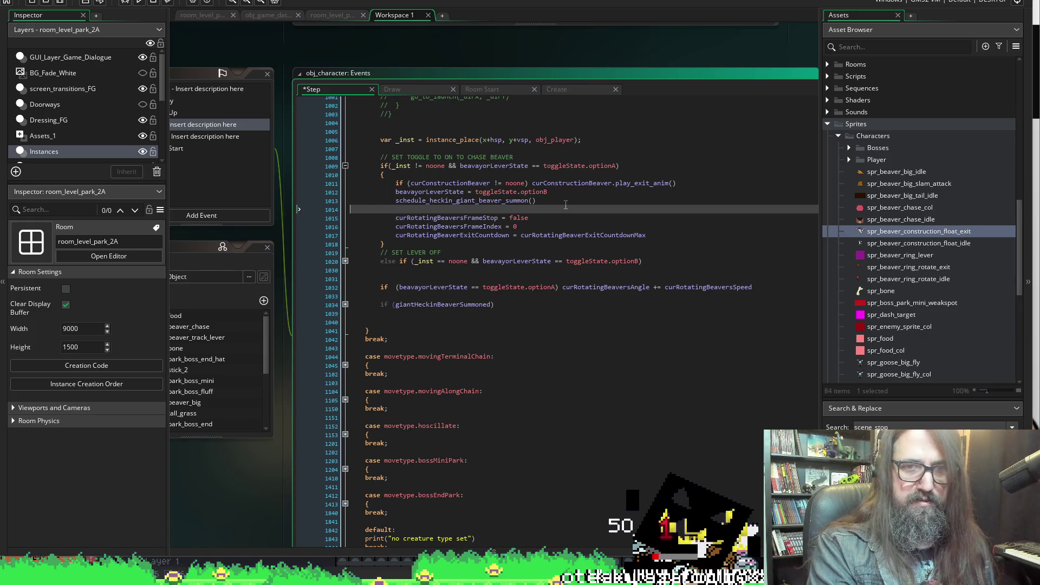
key(ctrl+z)
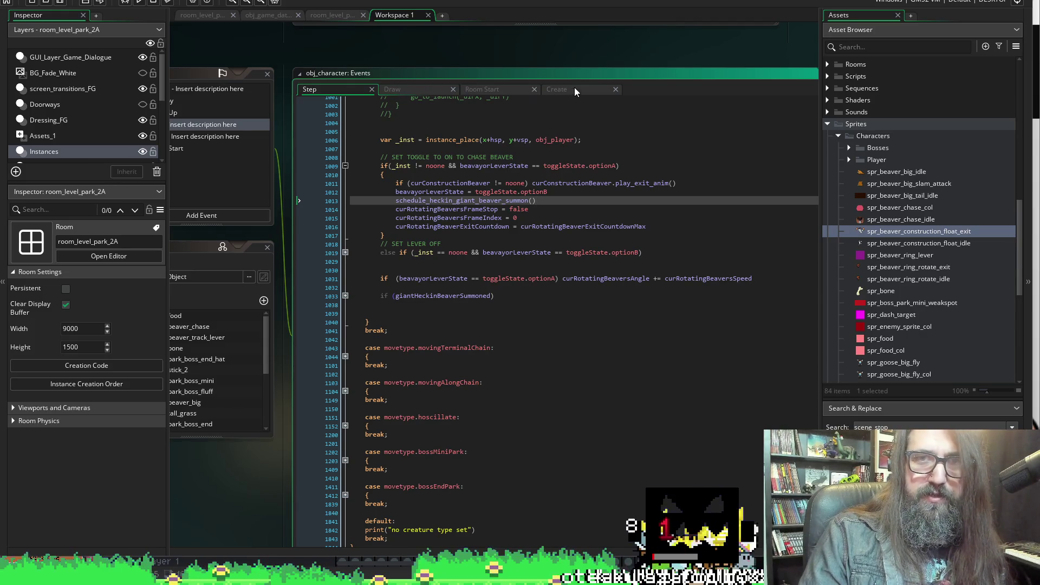
click(574, 86)
Paste draw_beaver_construction_line = true into schedule_heckin_giant_beaver_summon in the Create code and save
click(508, 233)
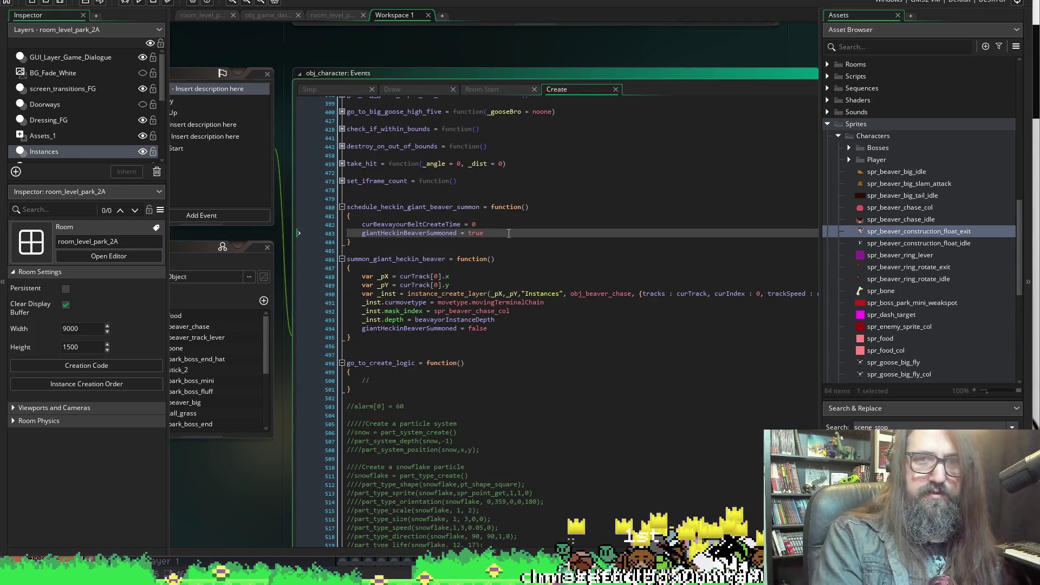
key(Return)
key(ctrl+v)
key(ctrl+s)
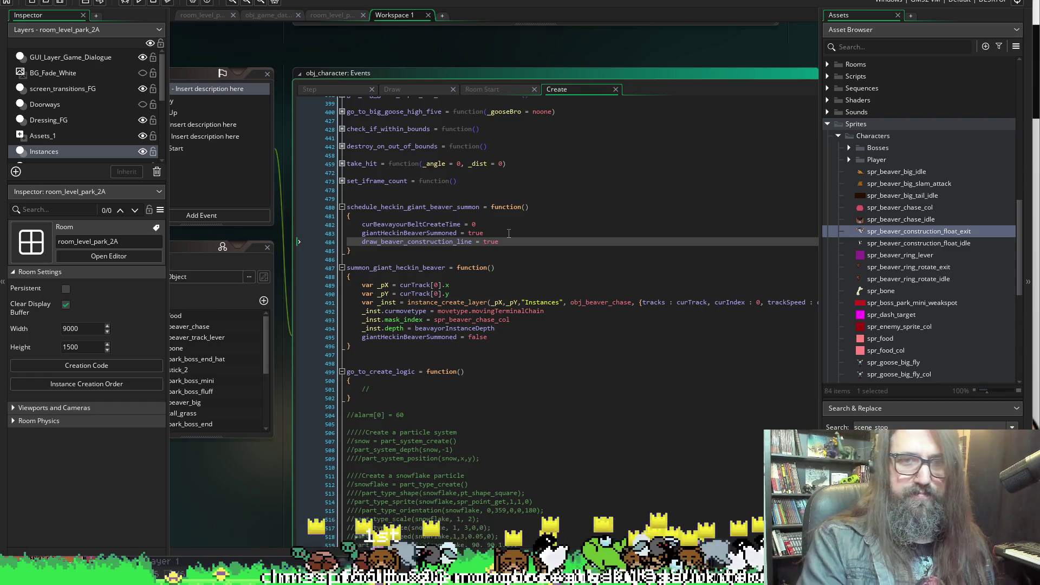
Select the draw_beaver_construction_line variable name in the Create code to check it
scroll(508, 233, up, 1)
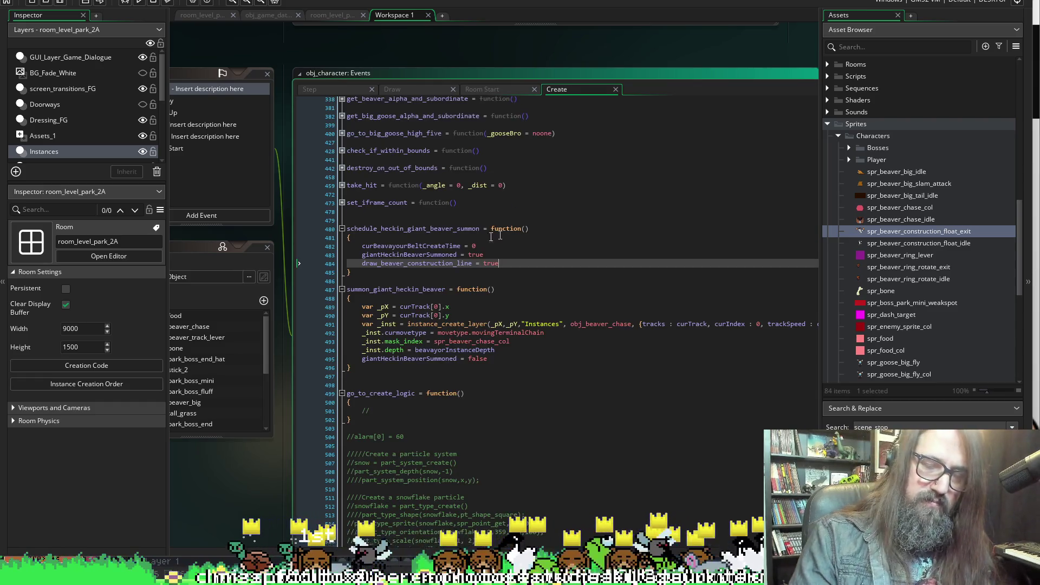
double_click(406, 263)
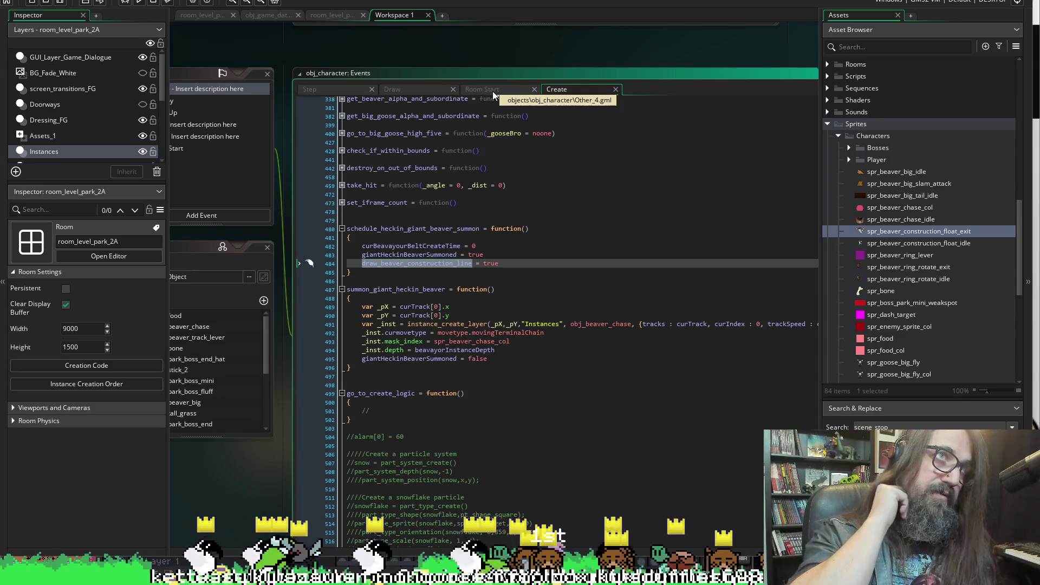
click(422, 264)
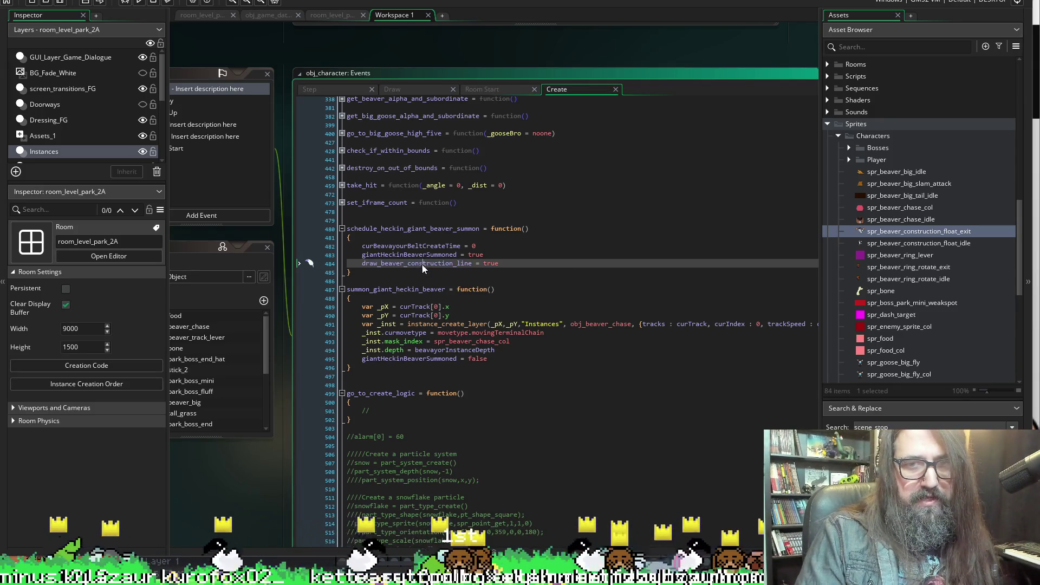
double_click(393, 263)
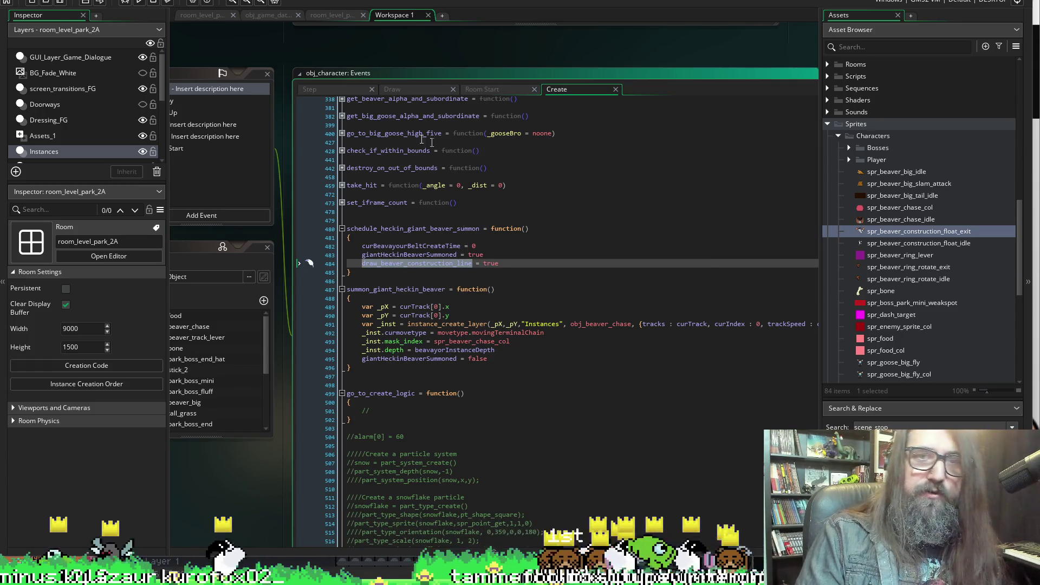
click(414, 89)
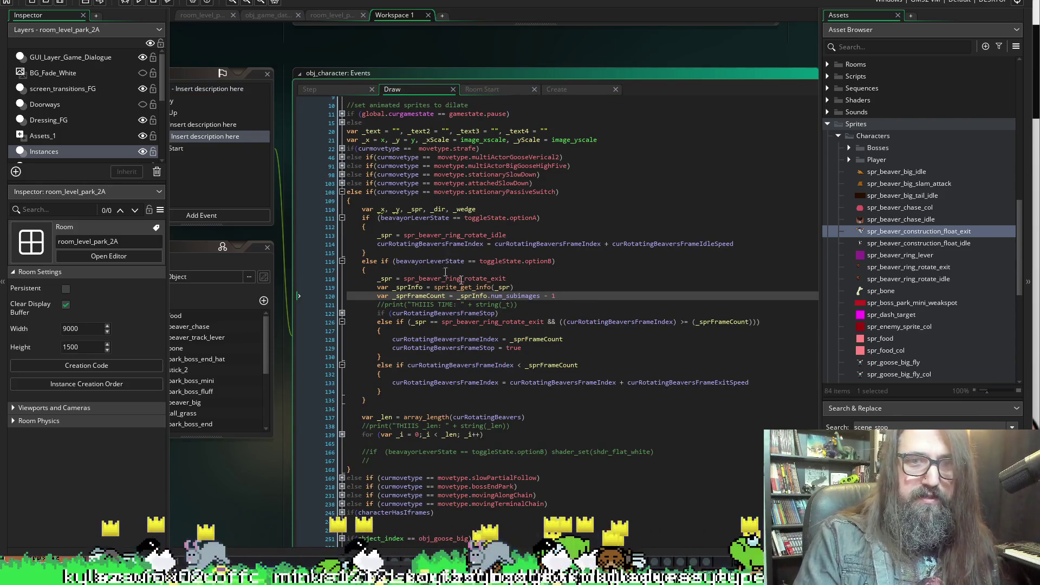
Add a '// BOFF' comment line above the lever state check on line 110
click(504, 207)
key(Return)
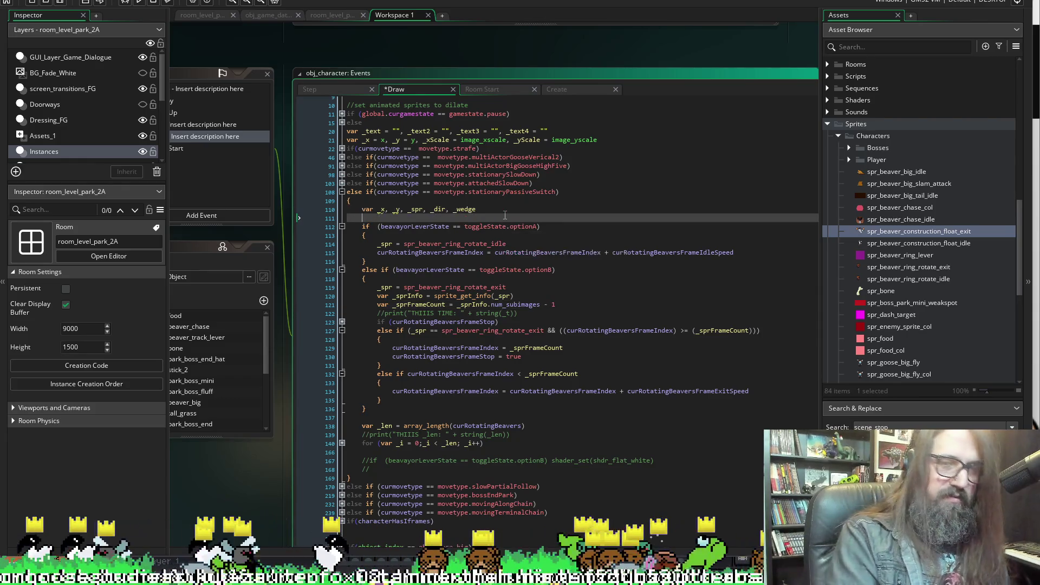
text(// Beaver bel)
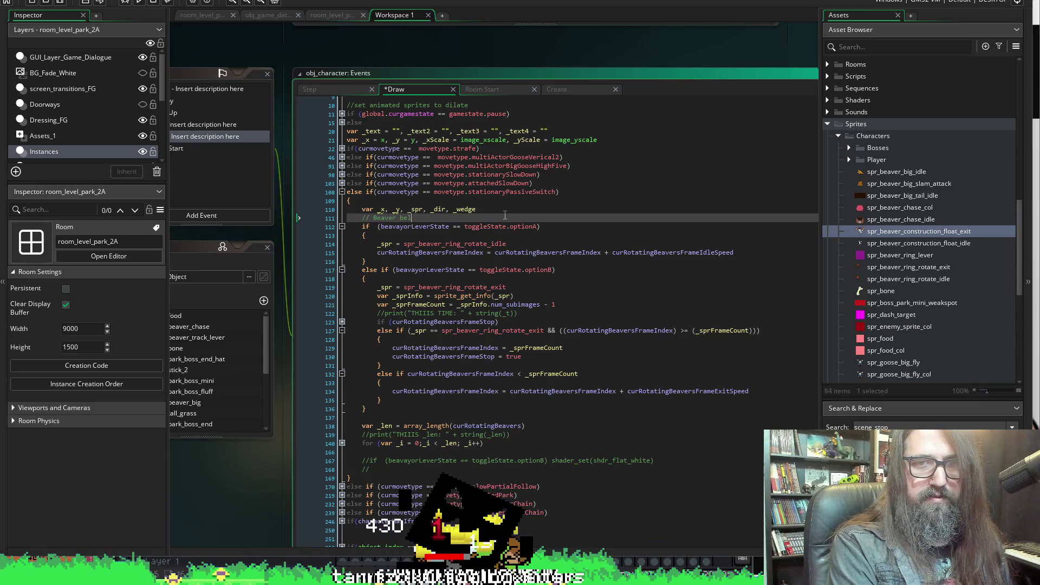
text(t is OFF)
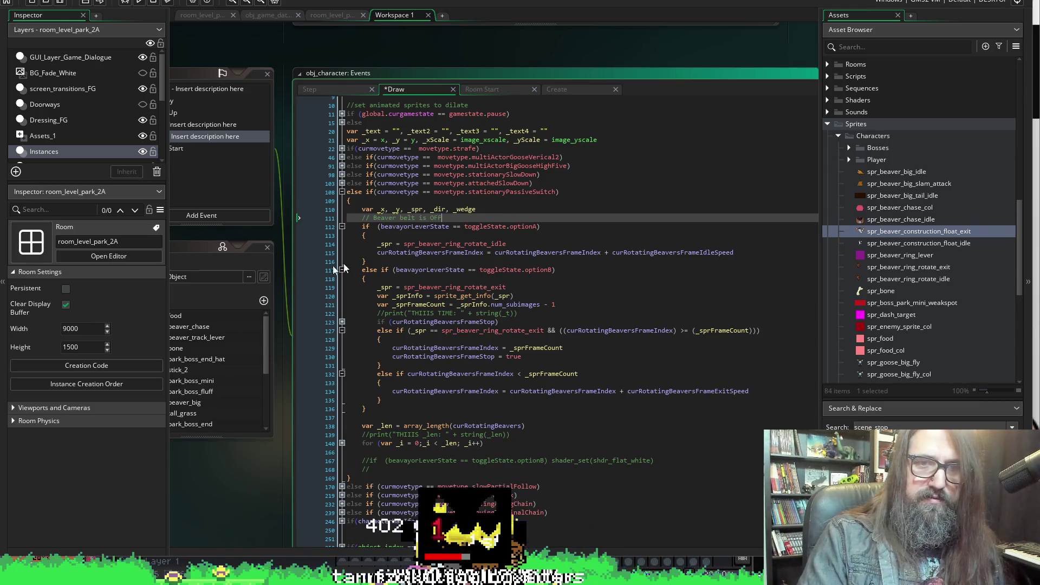
Write a '// Beaver belt is ON' comment after the first branch's closing brace and save
click(390, 253)
key(Down)
key(Return)
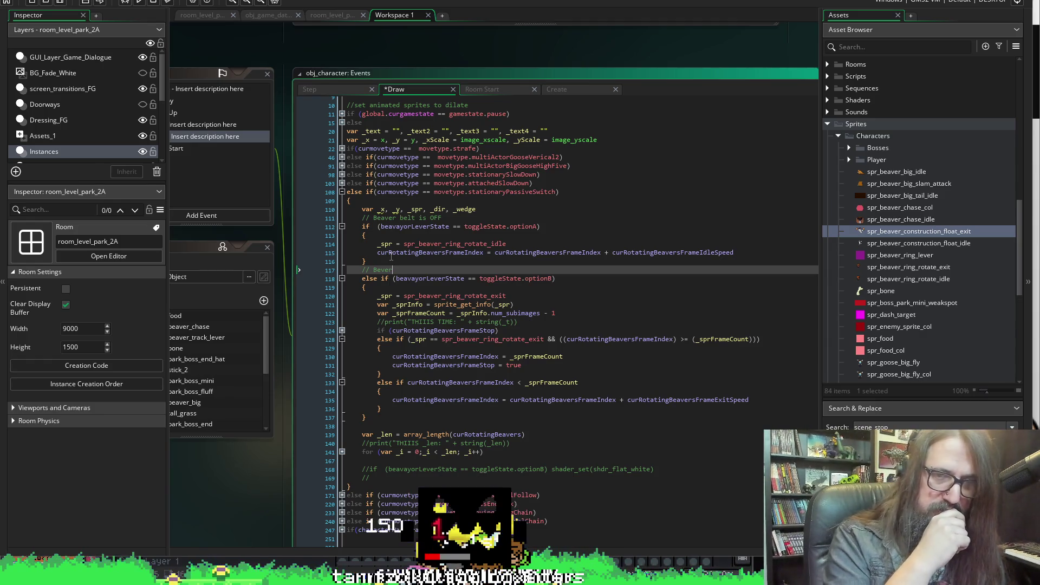
key(BackSpace)
key(BackSpace)
text(a)
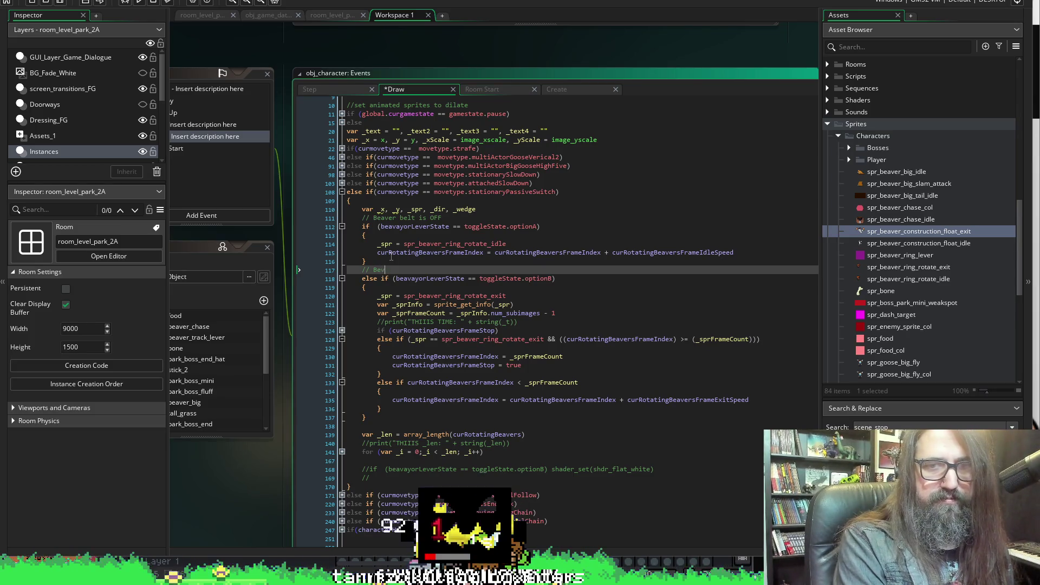
key(BackSpace)
key(BackSpace)
text(aver)
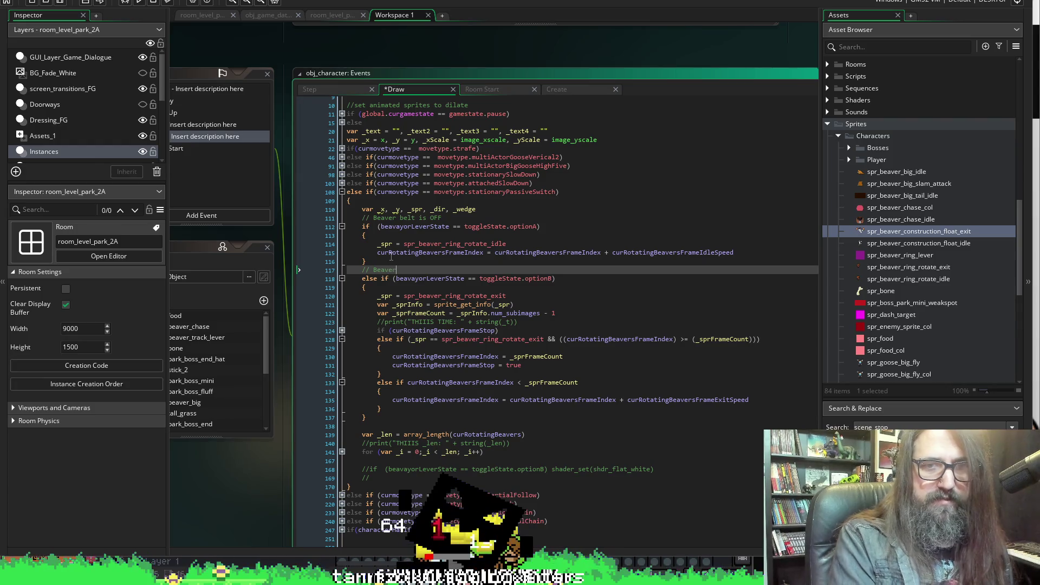
text( belt is on)
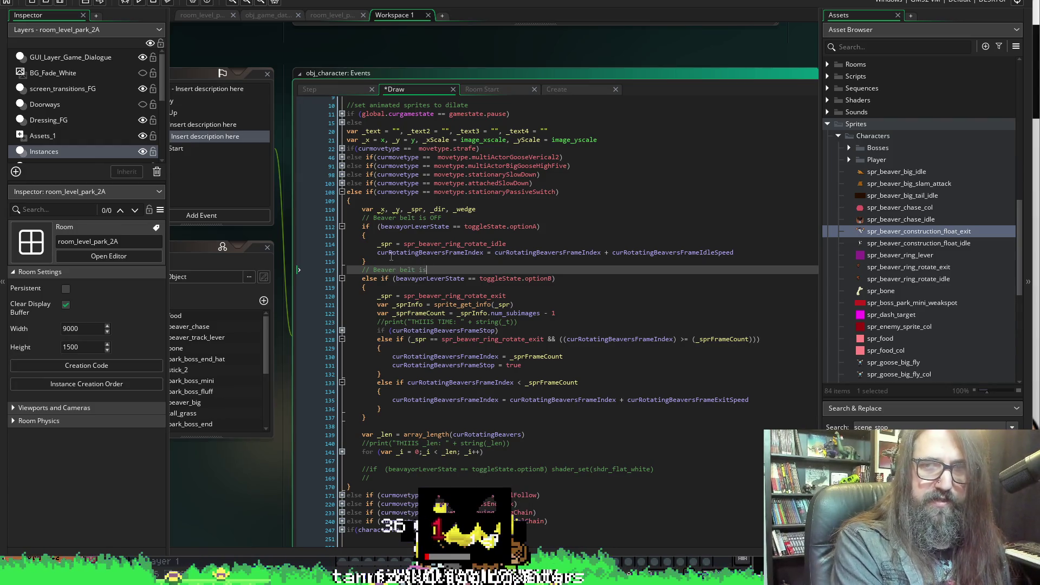
key(ctrl+s)
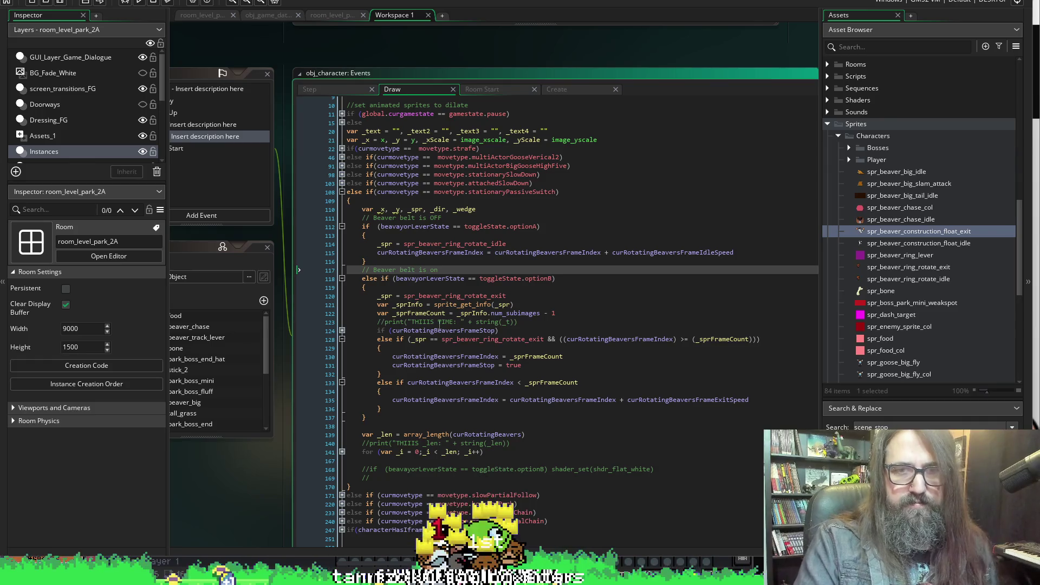
key(BackSpace)
key(BackSpace)
text(ON)
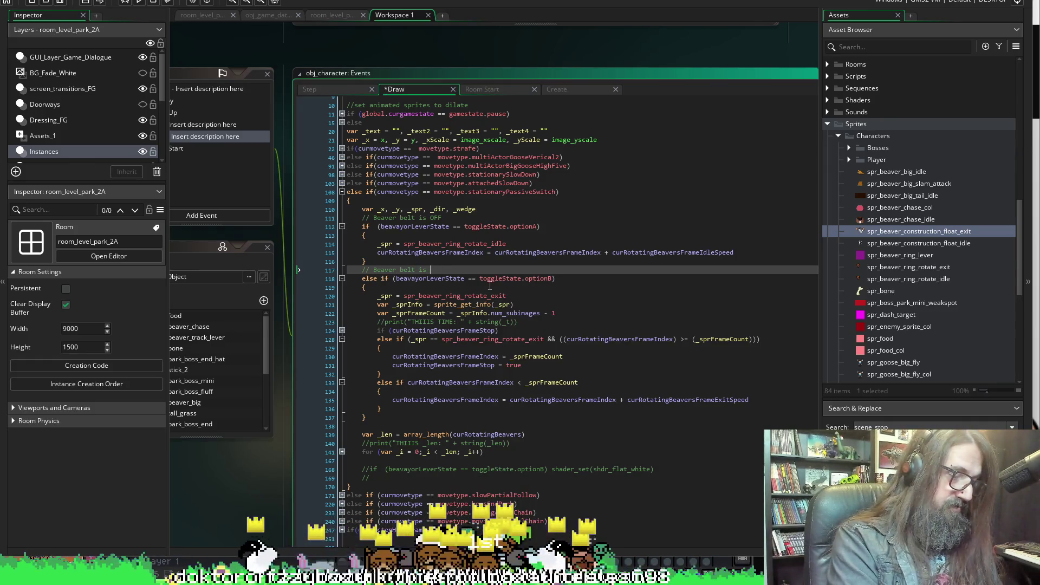
key(ctrl+s)
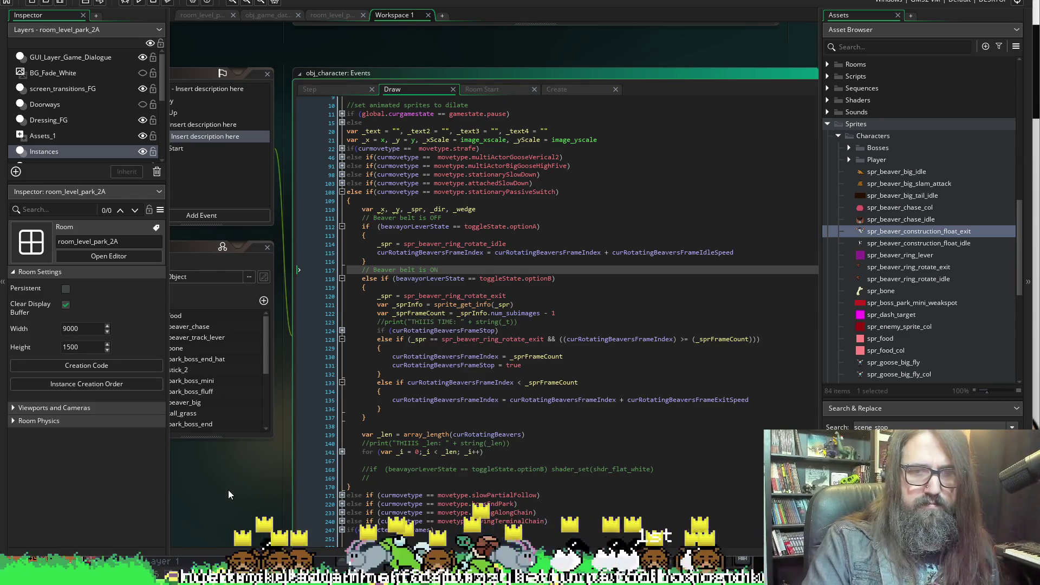
scroll(237, 489, down, 2)
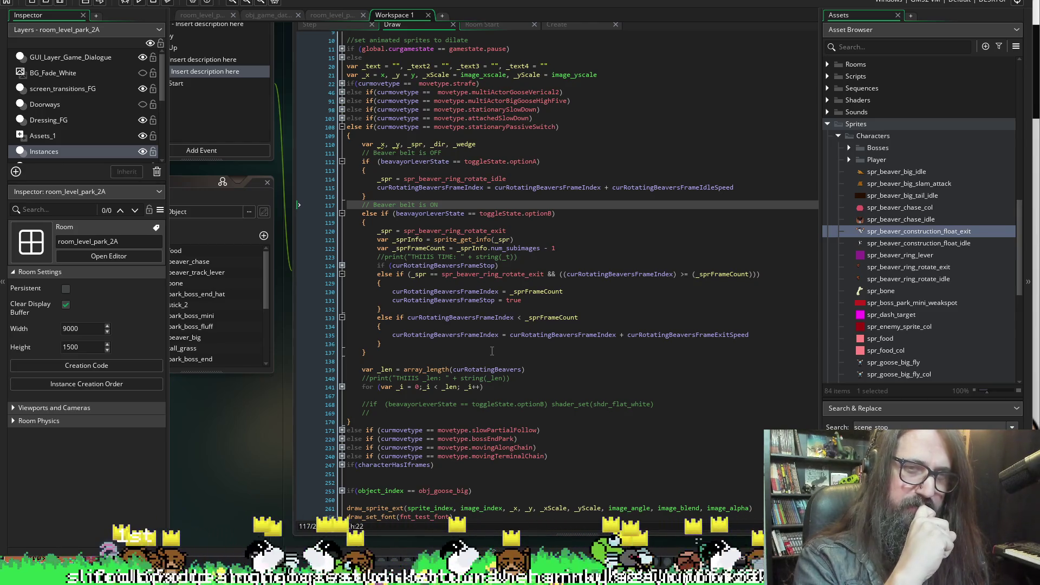
After the belt code, add a 'Draw Beaver Dashed Line' comment and empty if(draw_beaver_construction_line) { } block, then save
click(434, 360)
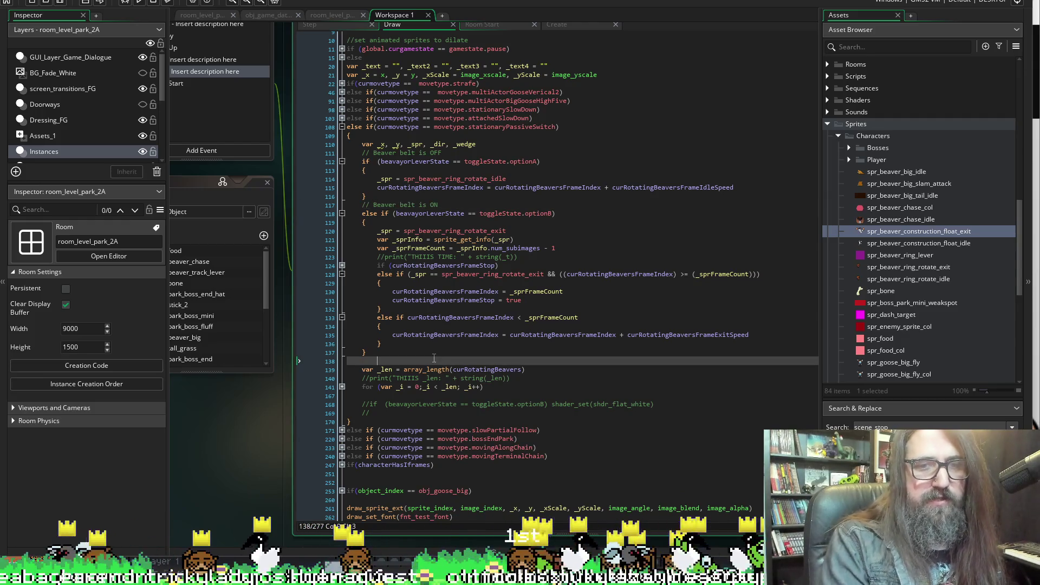
key(Return)
key(Return)
text(//)
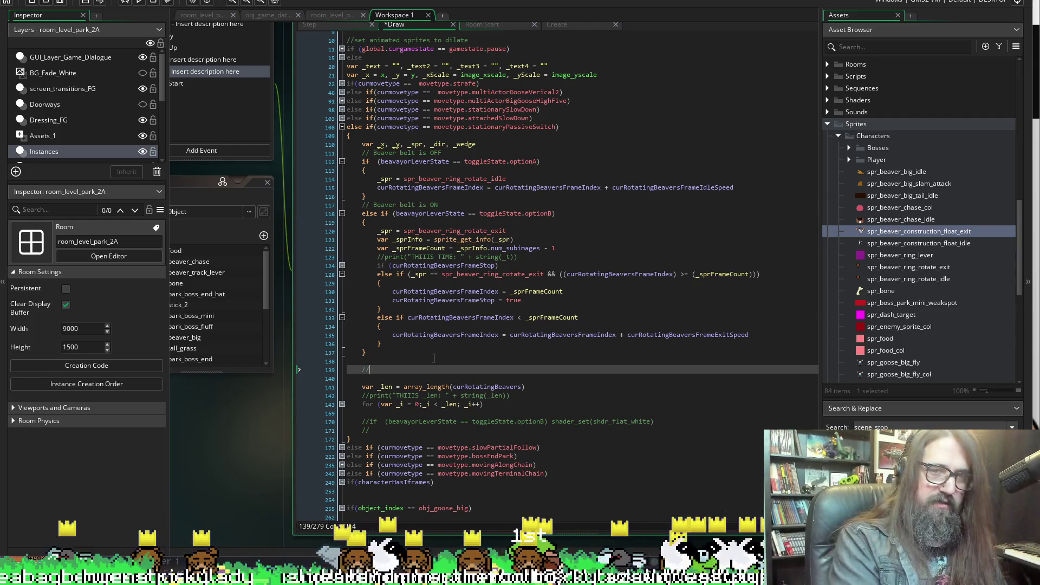
text(Draw B)
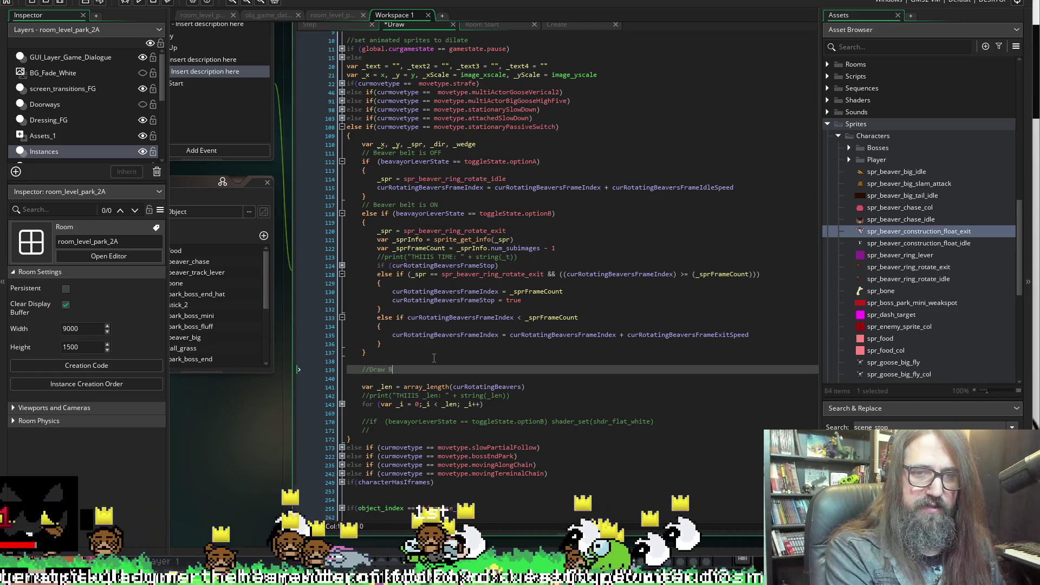
text(eaver Dashed)
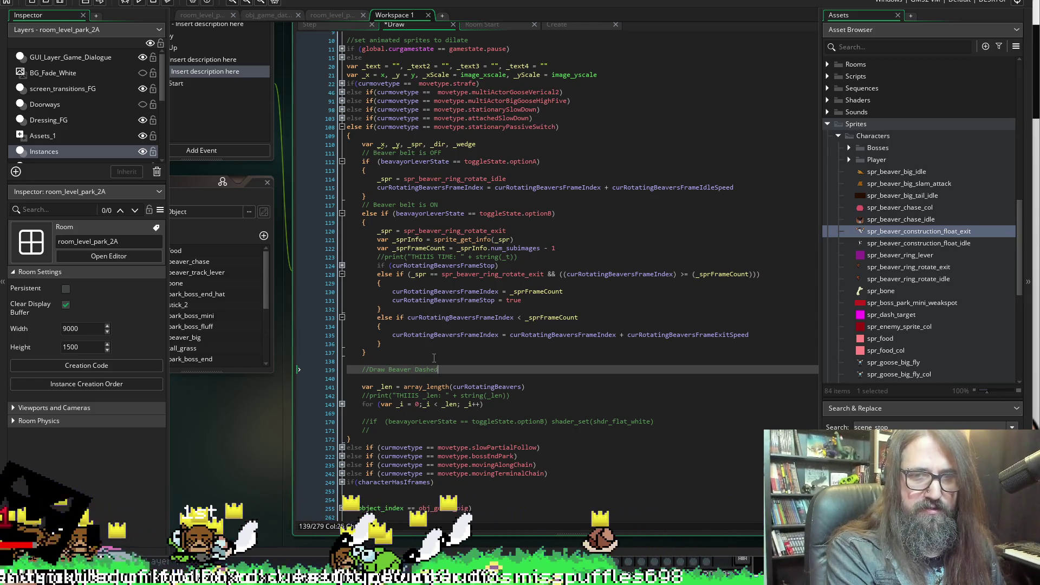
text( Line)
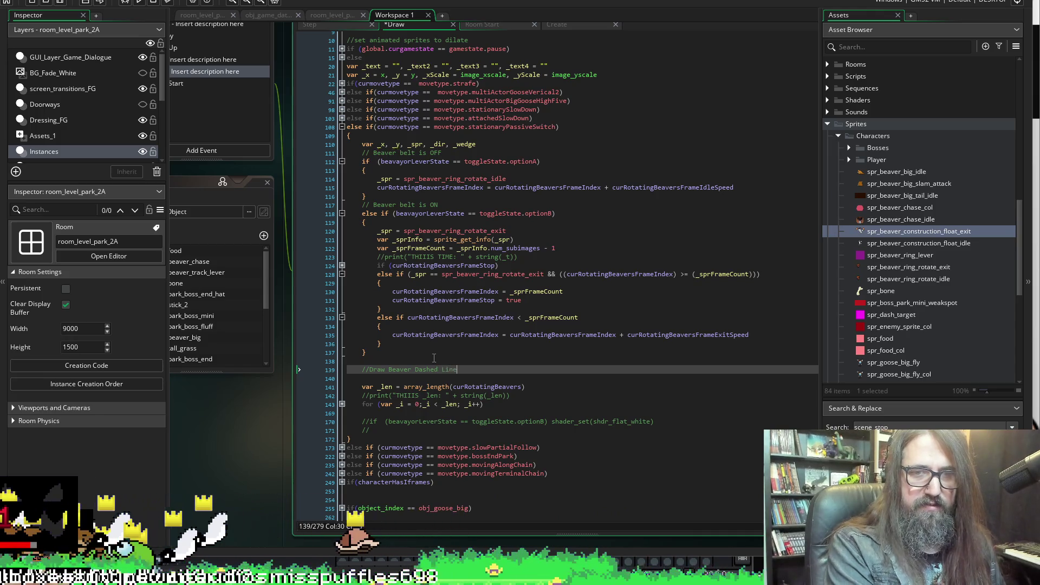
key(Return)
text(draw_beaver_construction_line)
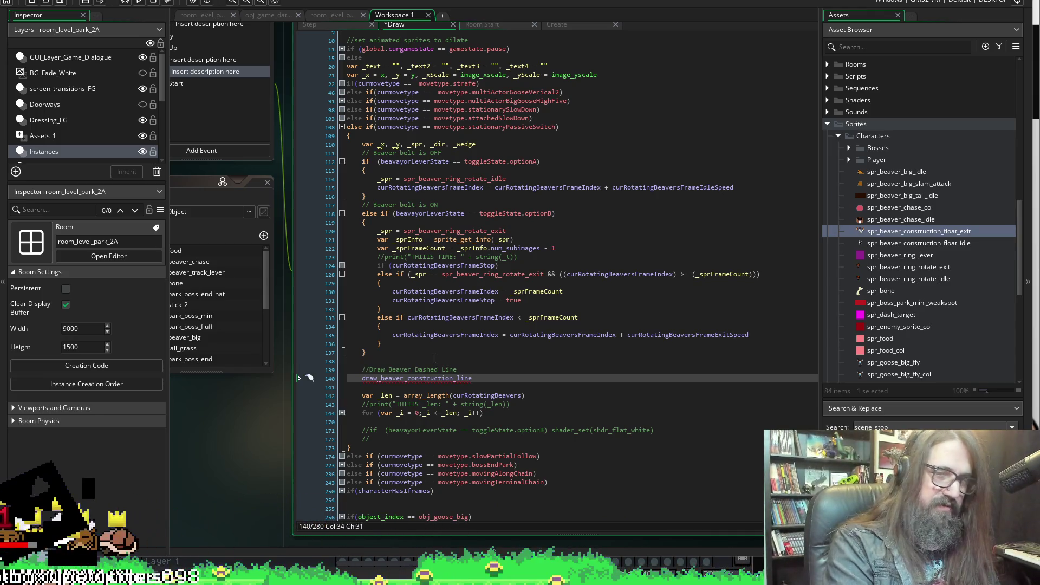
key(Home)
text(if()
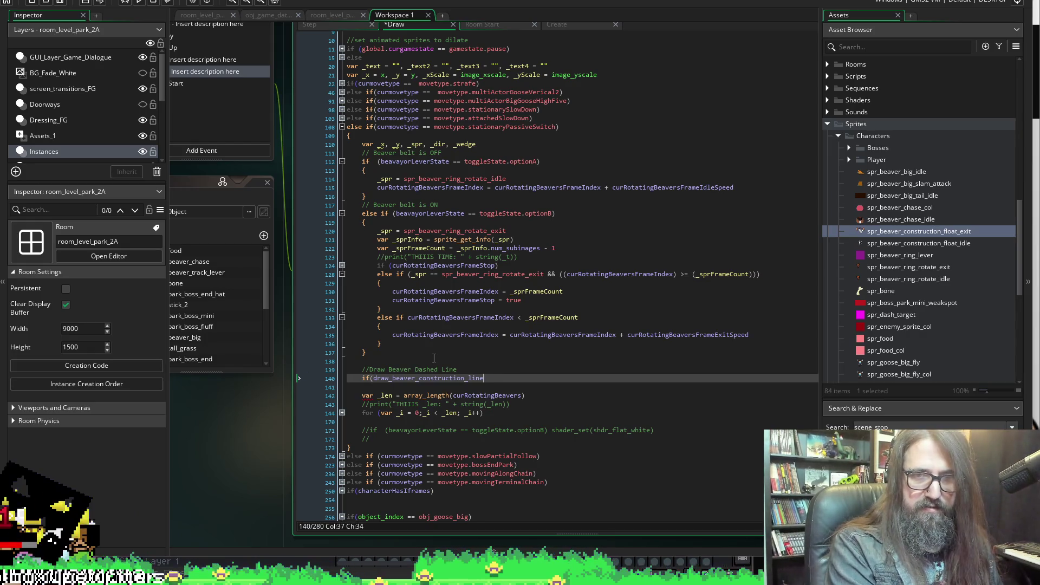
key(Return)
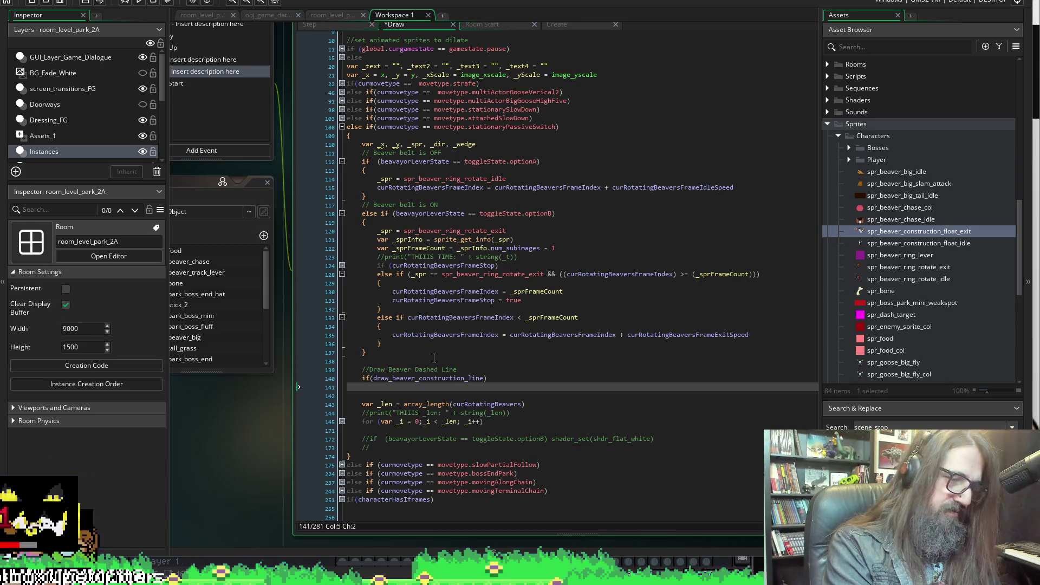
text({})
key(Return)
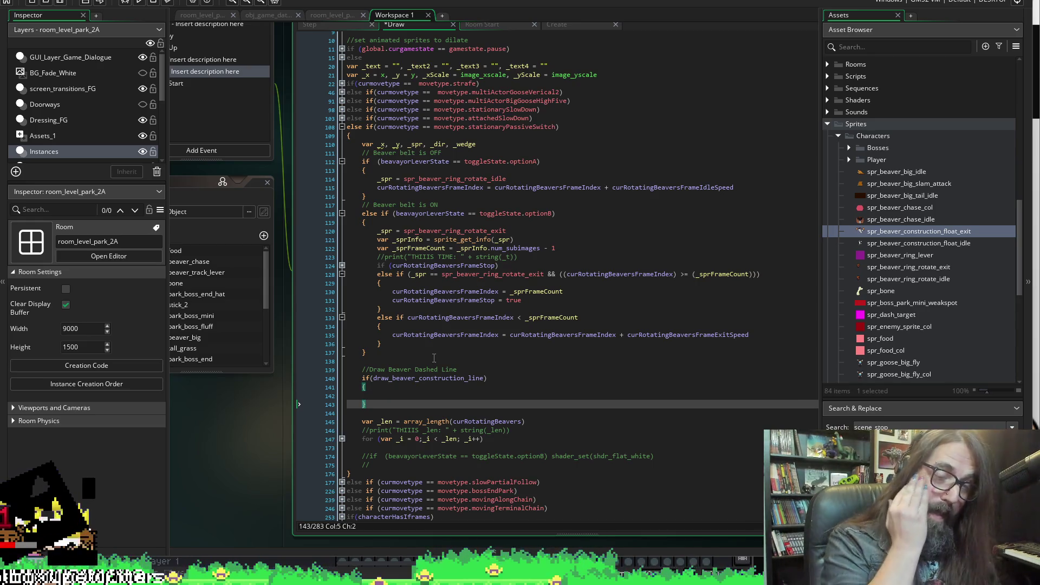
key(ctrl+s)
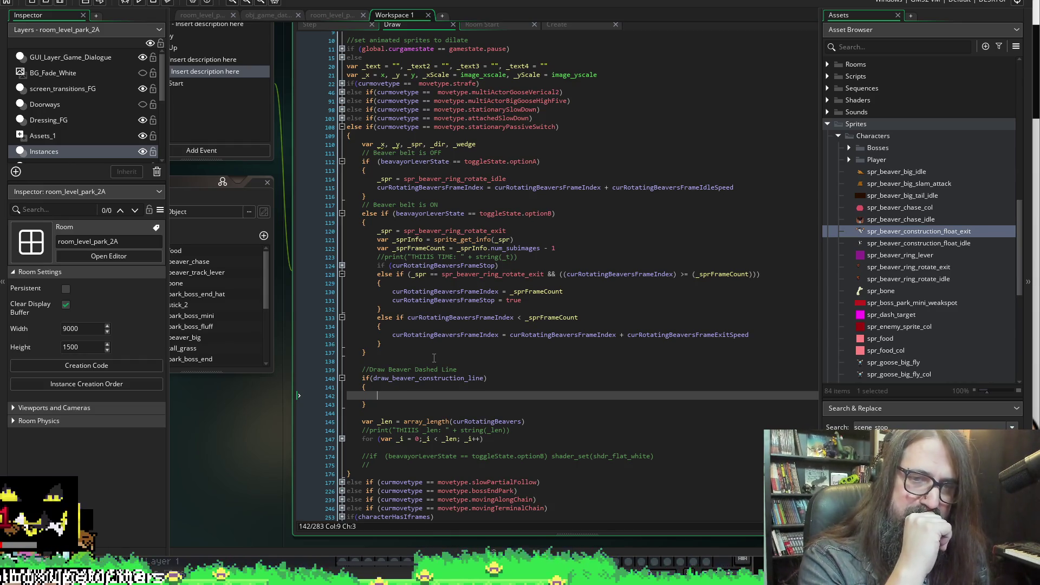
Type draw_ inside the block, browse the draw function suggestions, then narrow them with draw_re
text(raw)
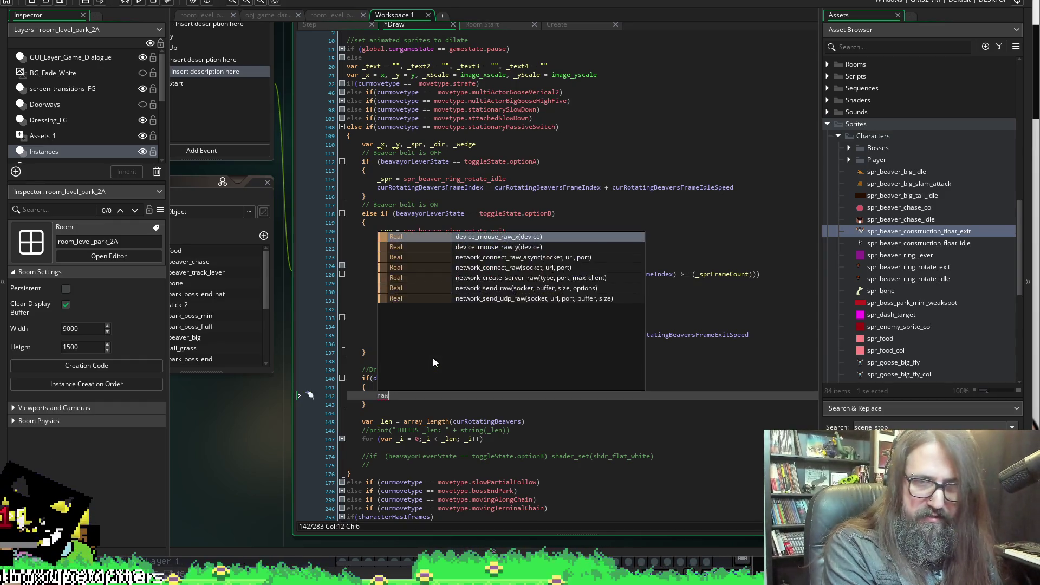
key(BackSpace)
key(BackSpace)
key(BackSpace)
text(draw_)
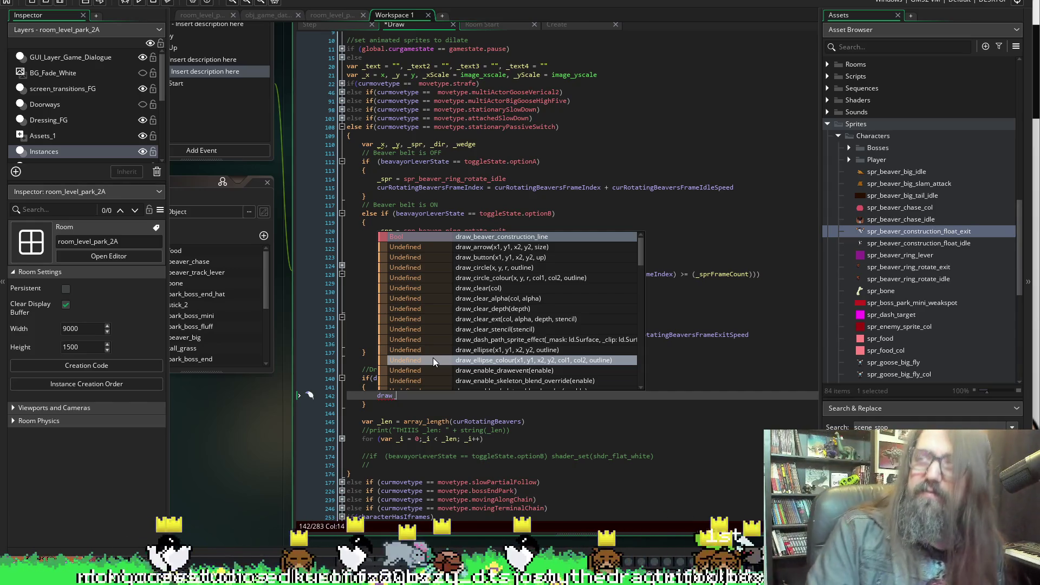
click(494, 223)
click(420, 396)
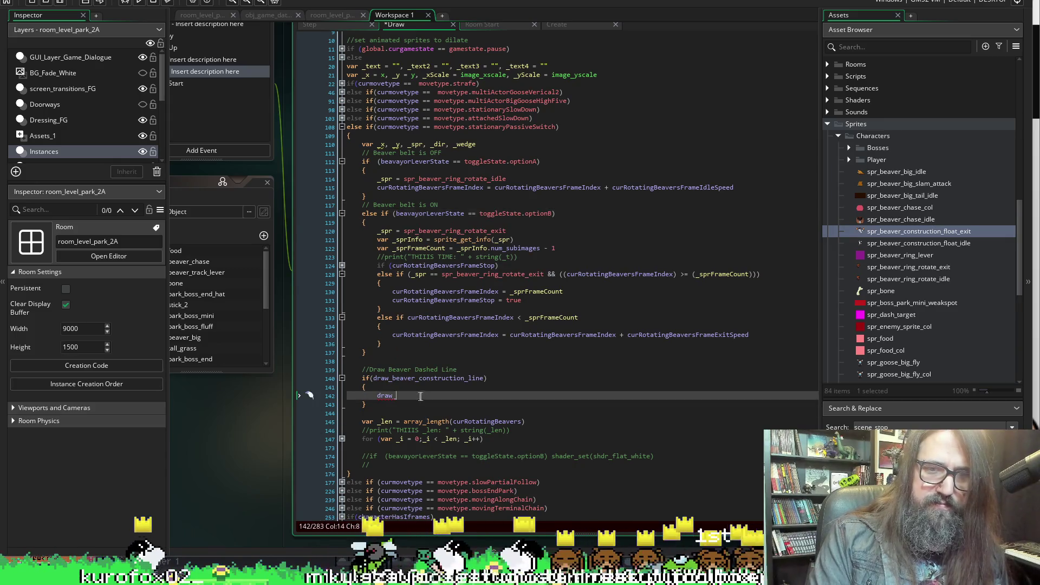
key(BackSpace)
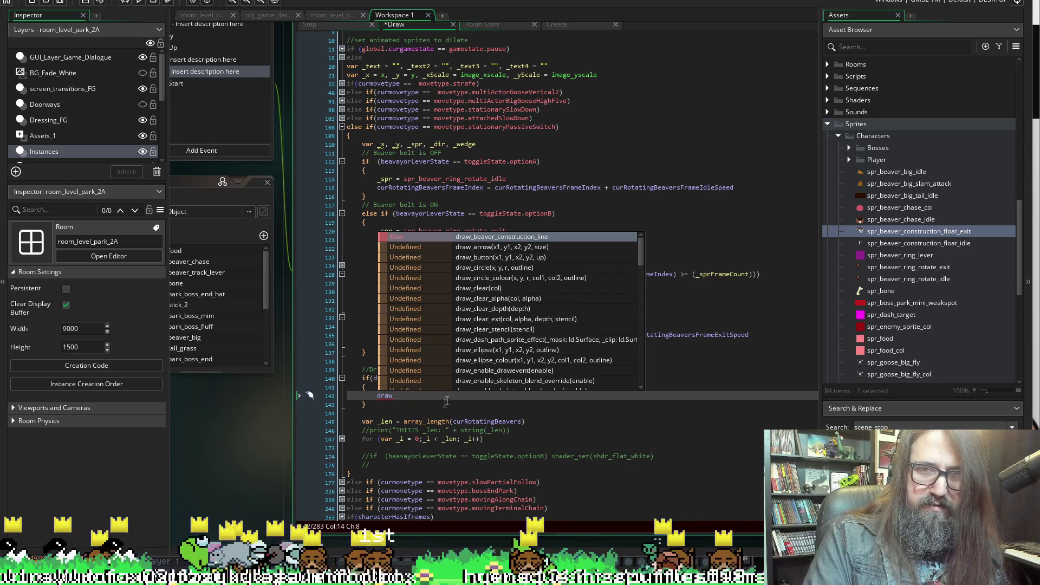
scroll(489, 318, down, 1)
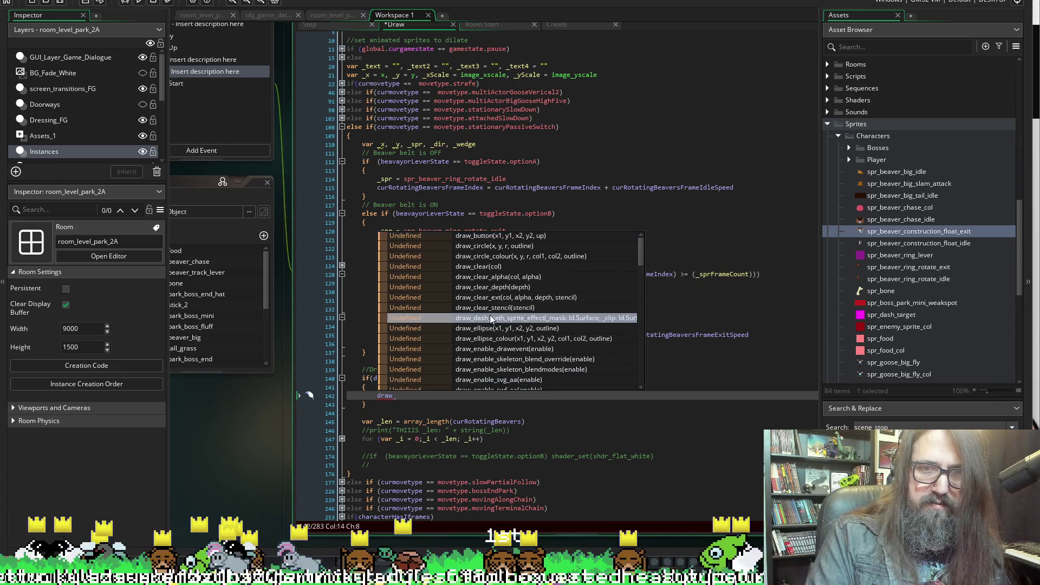
scroll(490, 258, down, 4)
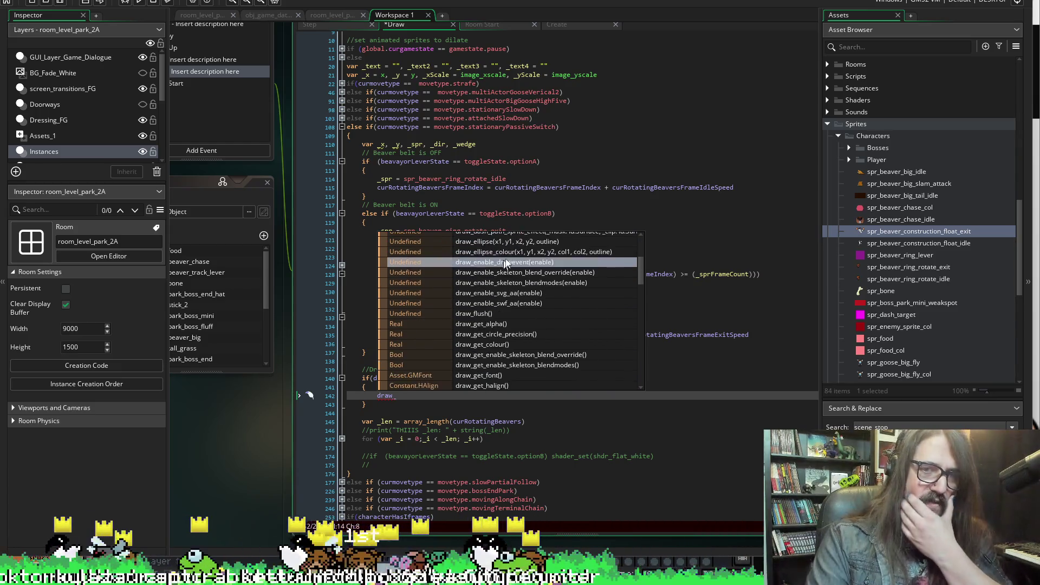
scroll(542, 270, down, 3)
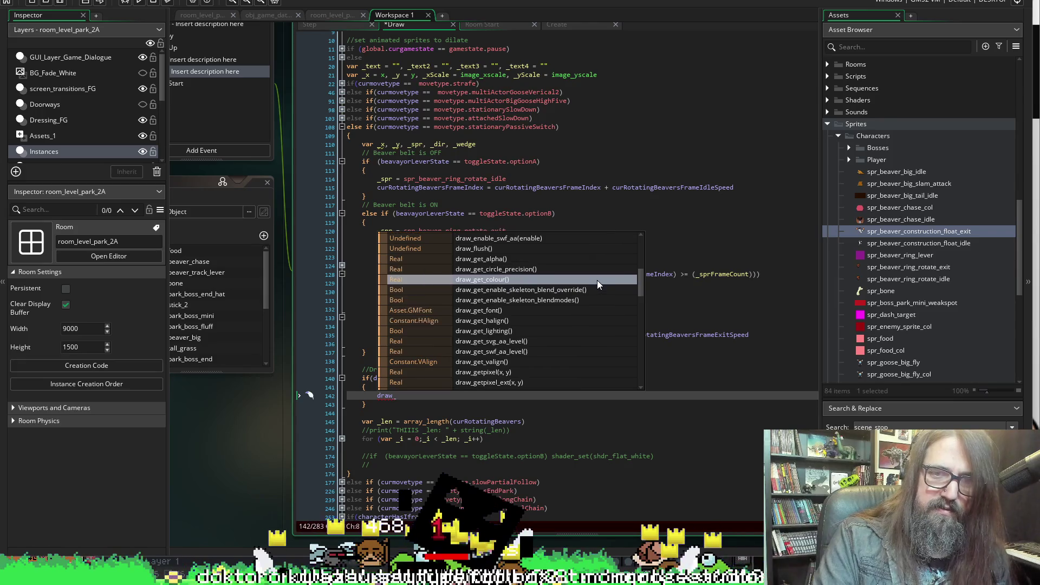
scroll(597, 282, down, 4)
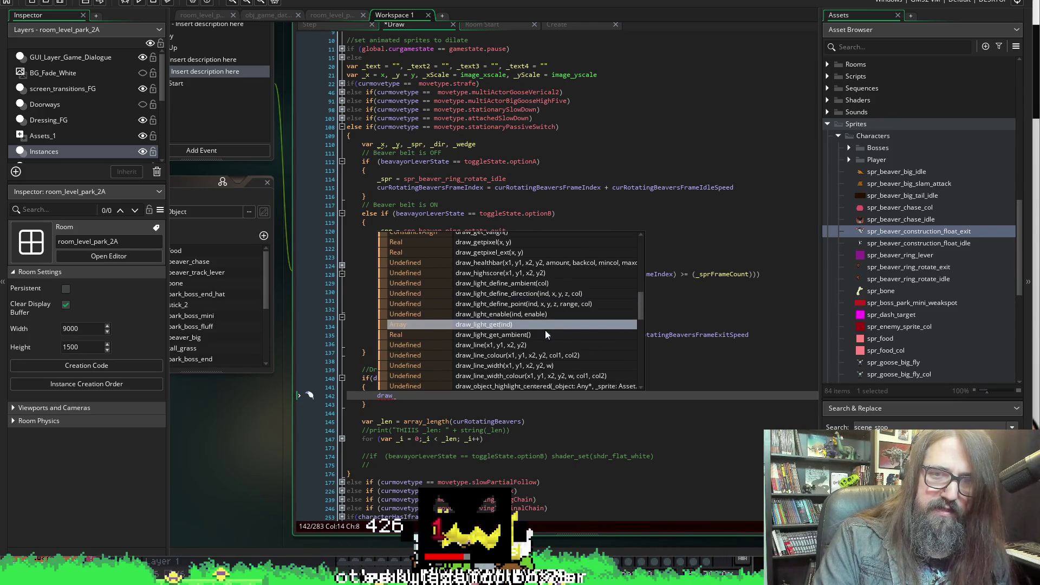
scroll(521, 363, down, 2)
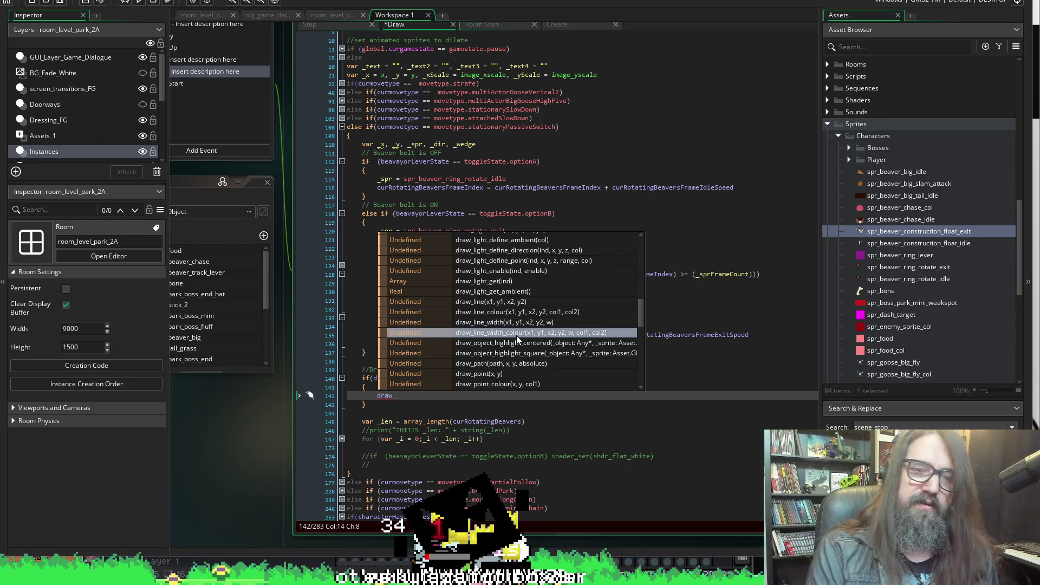
scroll(517, 340, up, 10)
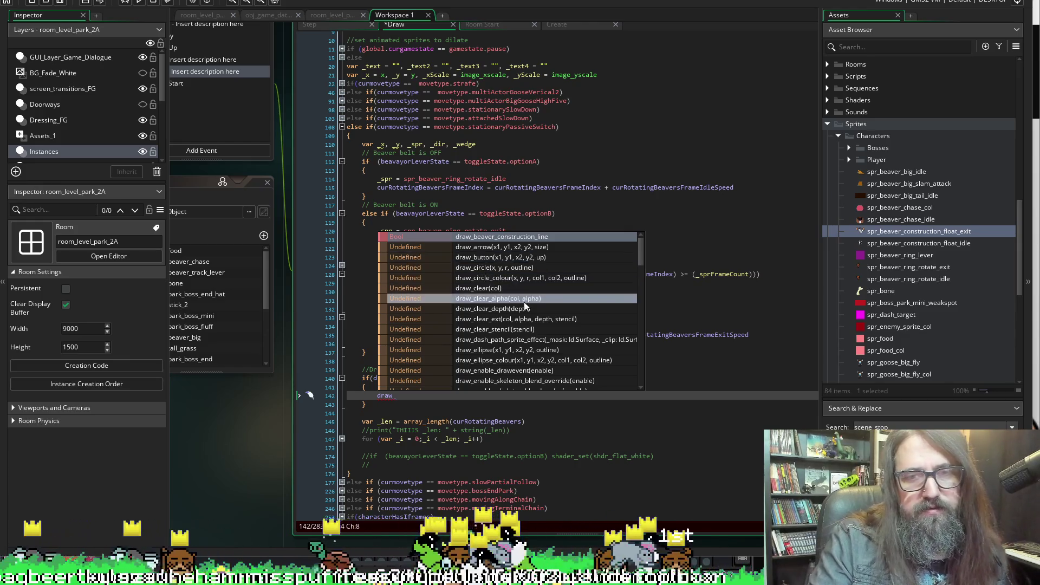
scroll(492, 314, down, 3)
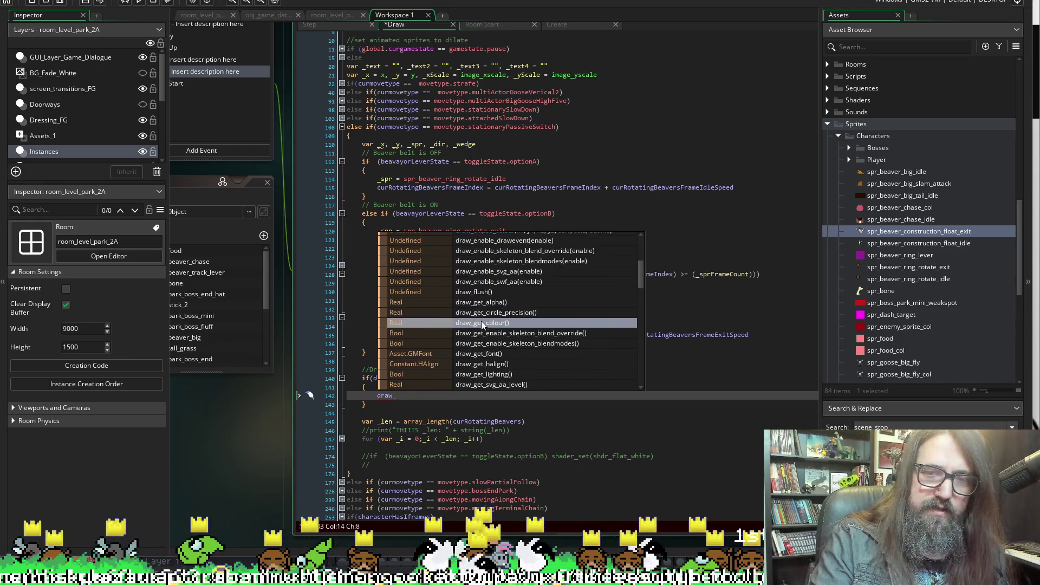
scroll(505, 275, down, 3)
scroll(514, 304, down, 3)
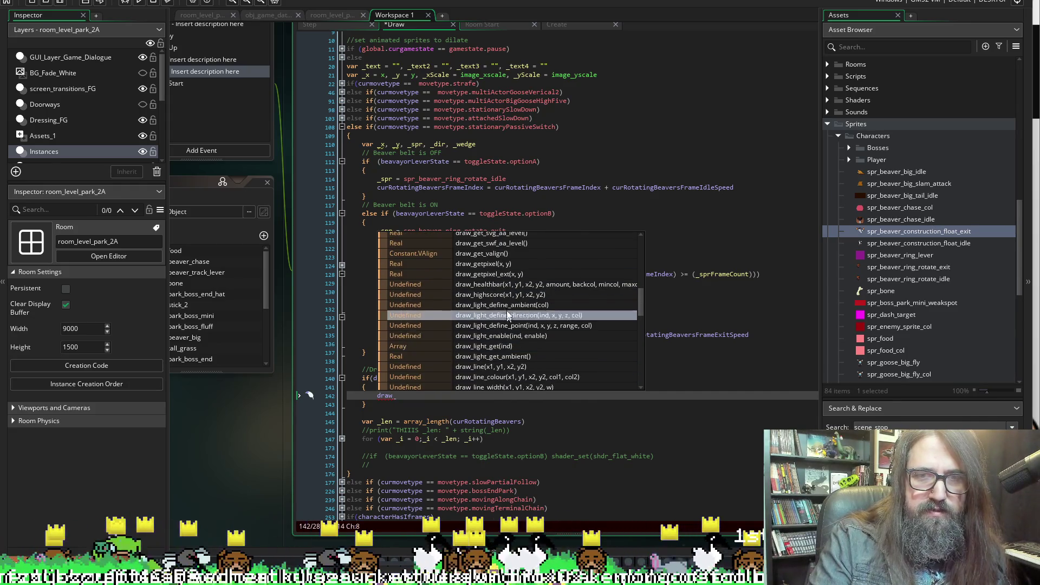
text(re)
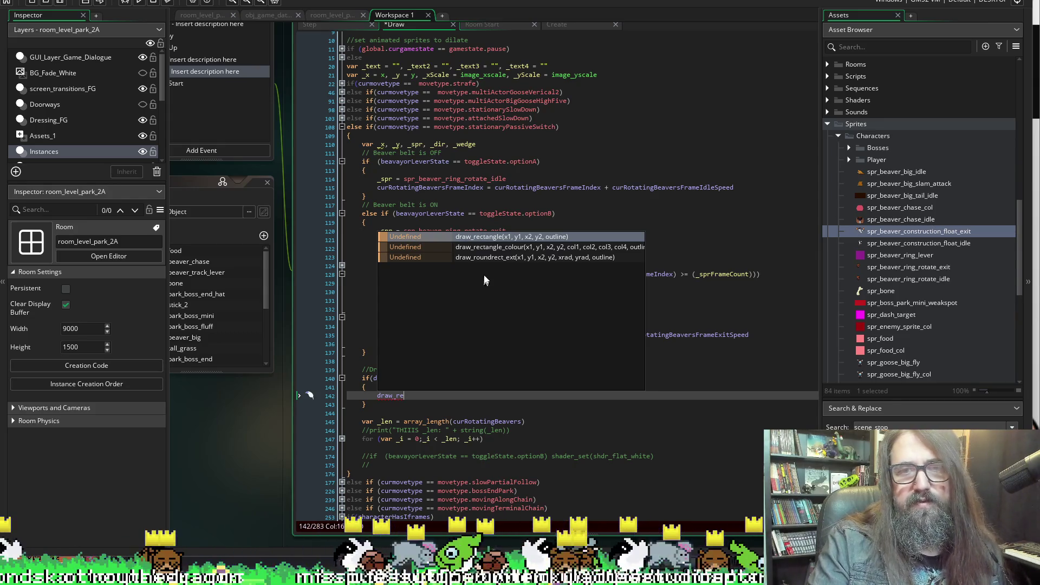
Insert draw_rectangle_colour() from the suggestions and add a blank line below the opening brace
click(486, 247)
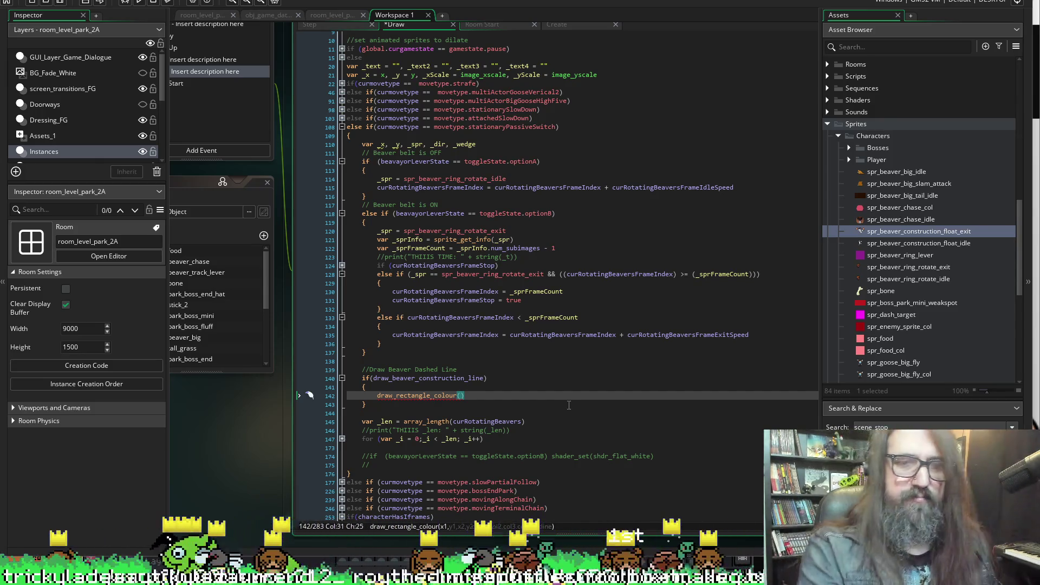
key(Up)
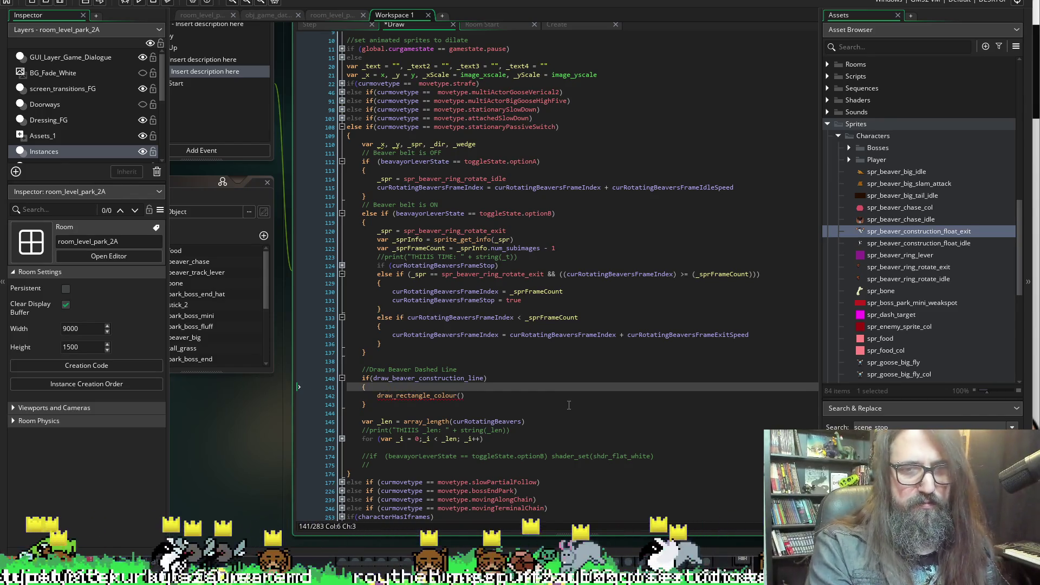
key(Return)
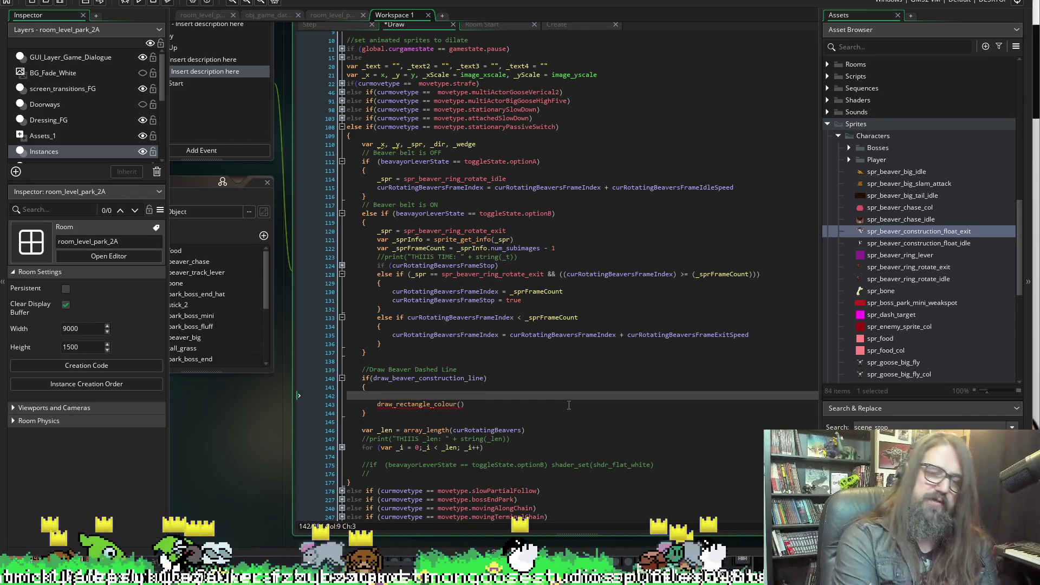
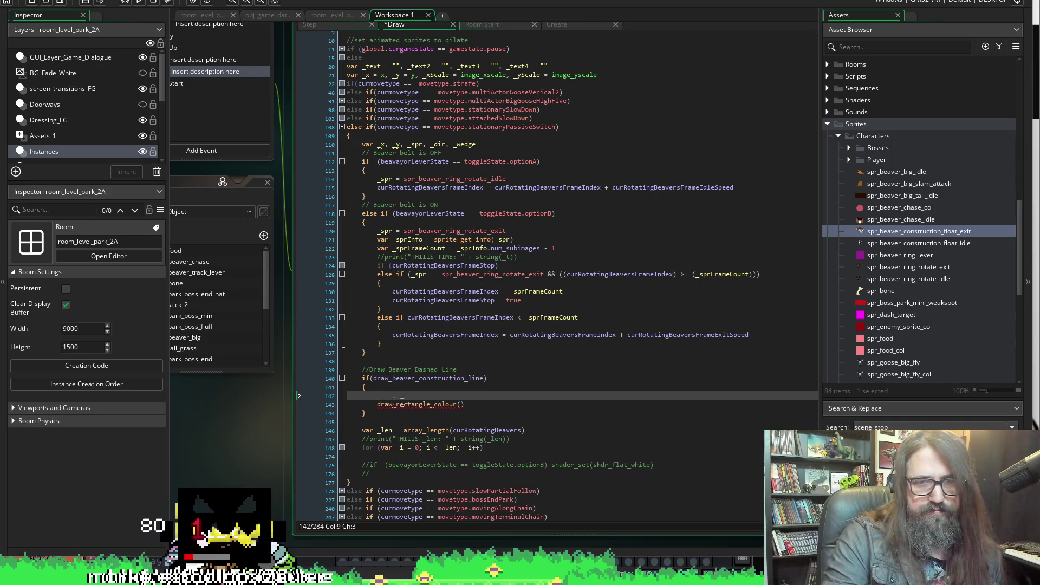
Jump with F12 to the draw_beaver_construction_line = false declaration in obj_beaver_track_lever's Create event
mouse_move(418, 404)
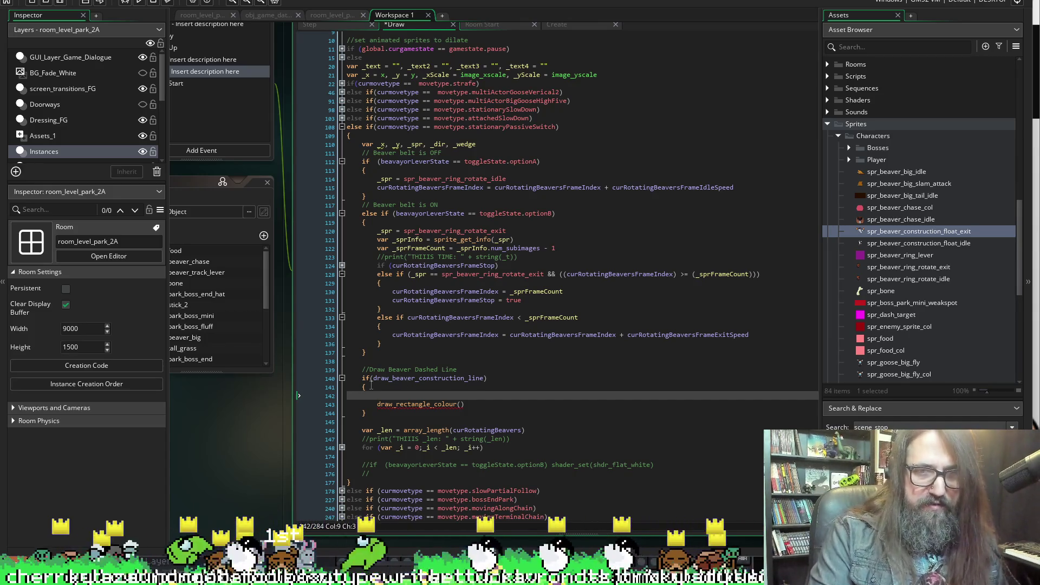
key(F12)
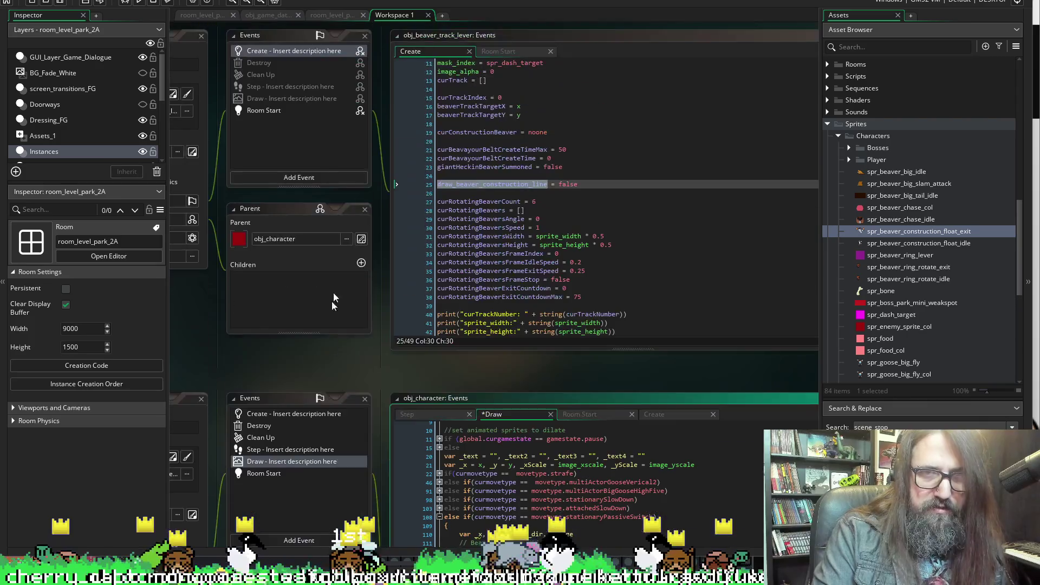
Inspect the curTrack variable on line 13 of the track lever's Create code
click(509, 174)
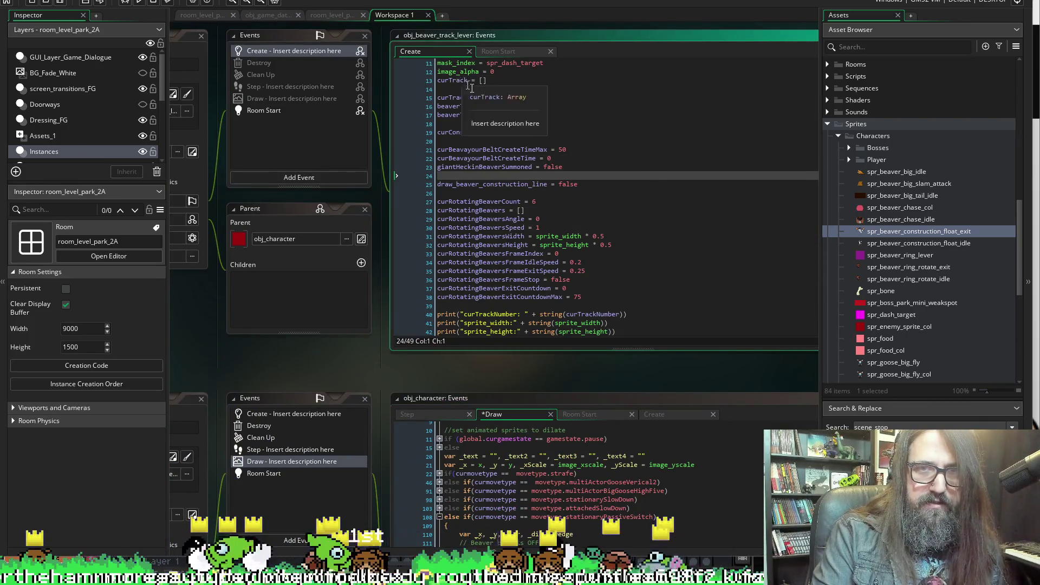
double_click(452, 80)
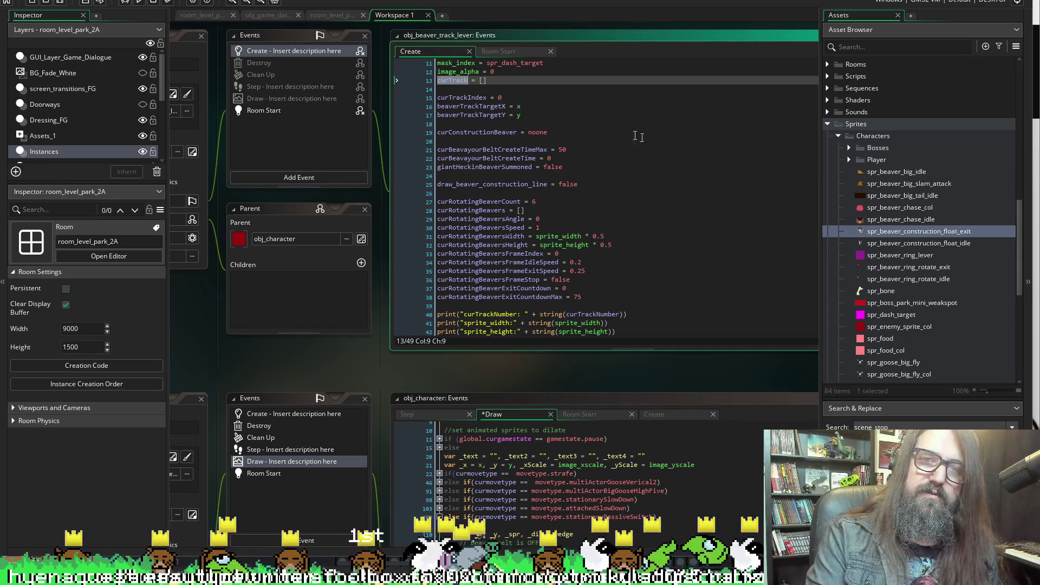
click(515, 90)
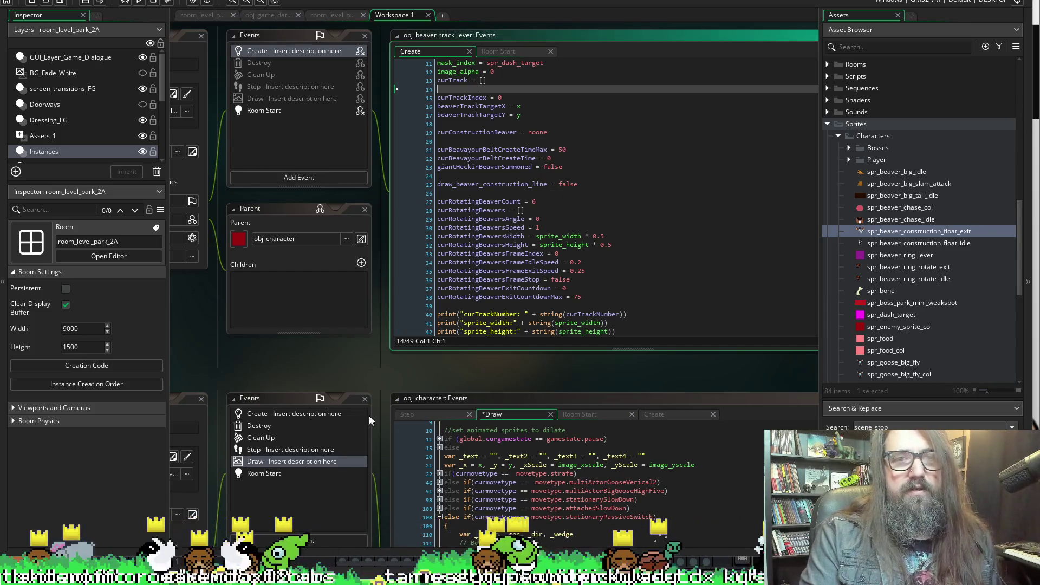
scroll(378, 381, down, 3)
scroll(381, 312, up, 4)
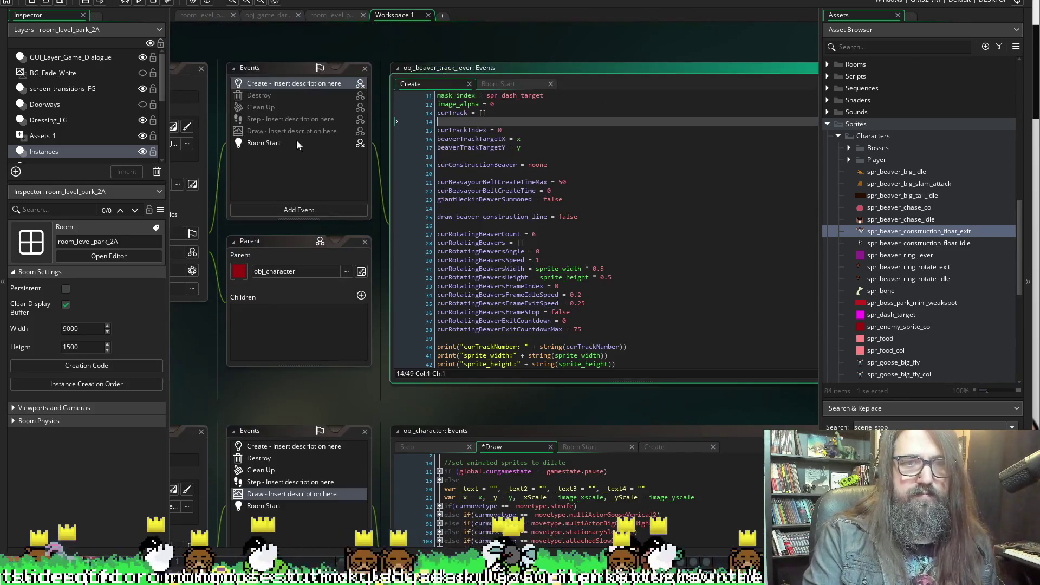
Check the track lever's Room Start code, then return through Create to obj_character's Draw code
click(297, 142)
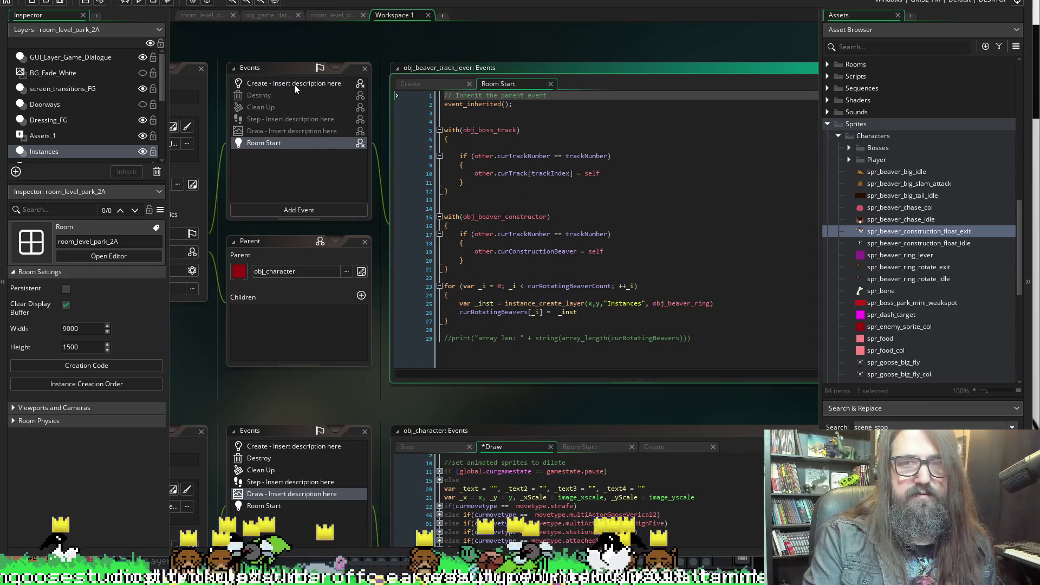
click(268, 81)
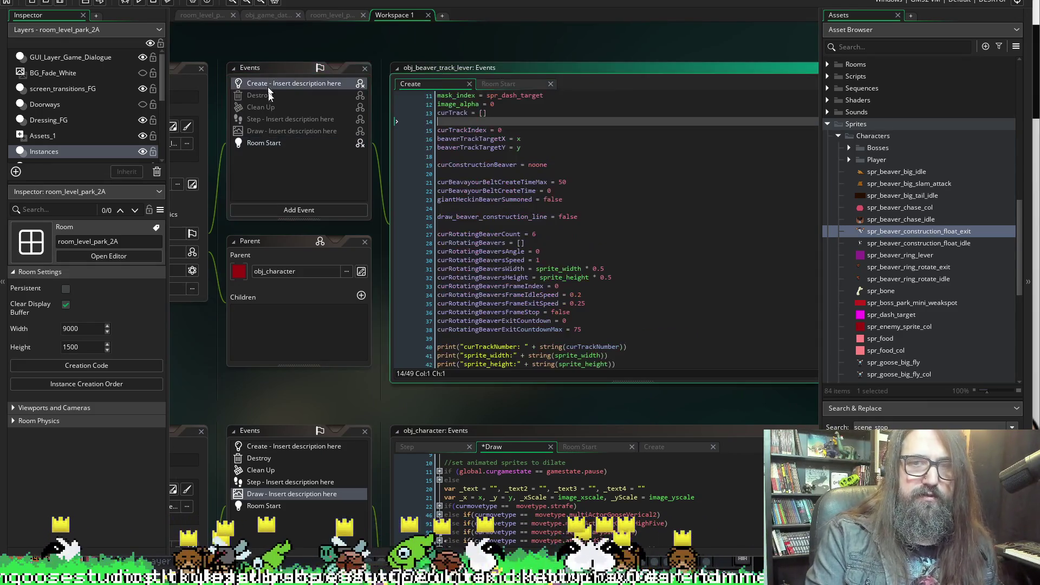
scroll(379, 401, down, 7)
scroll(384, 395, down, 5)
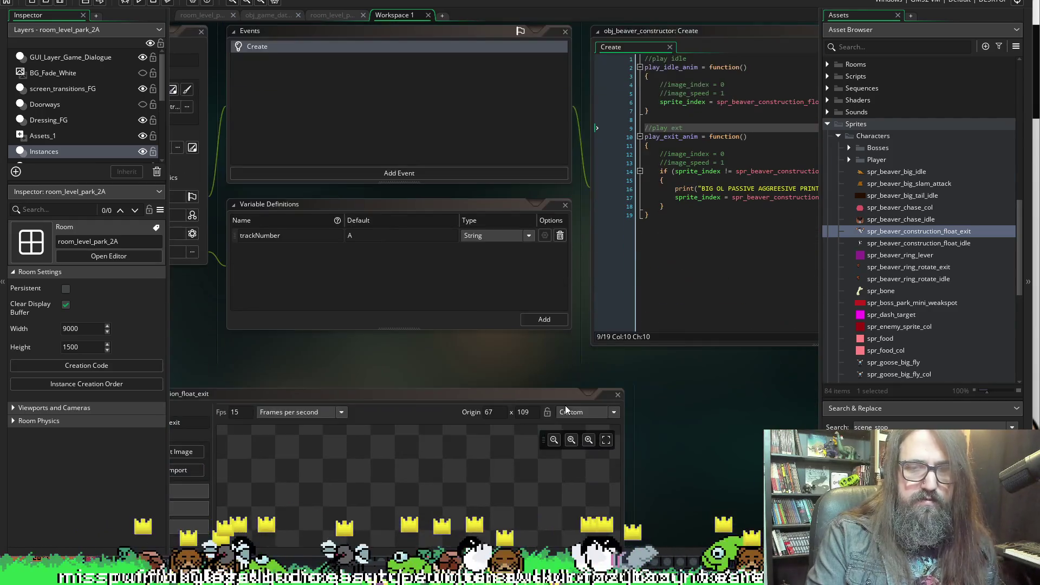
scroll(417, 366, up, 3)
scroll(424, 351, down, 3)
scroll(424, 326, left, 2)
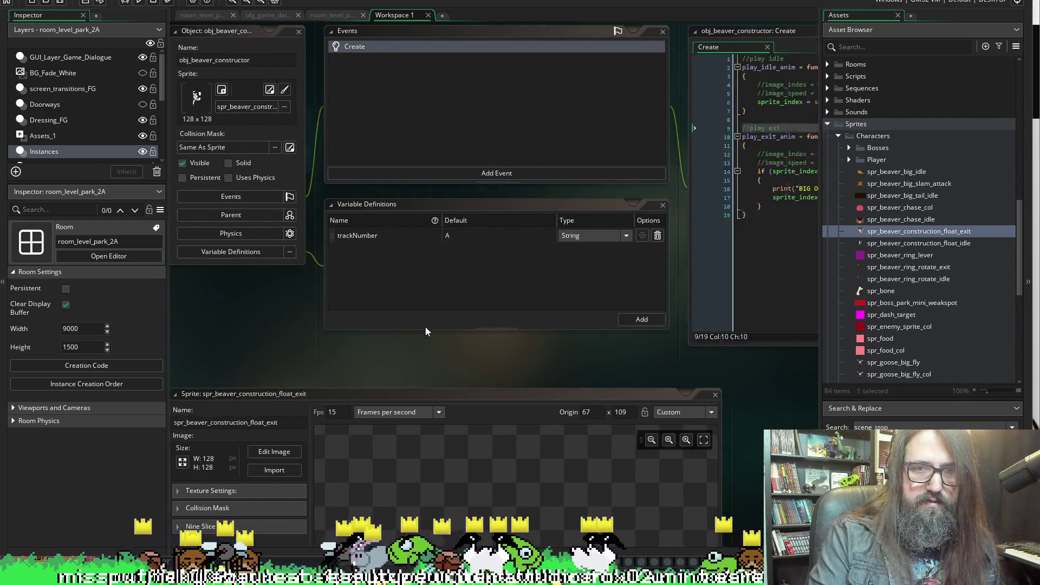
scroll(418, 339, right, 5)
scroll(418, 339, left, 4)
scroll(407, 340, up, 5)
scroll(314, 352, up, 3)
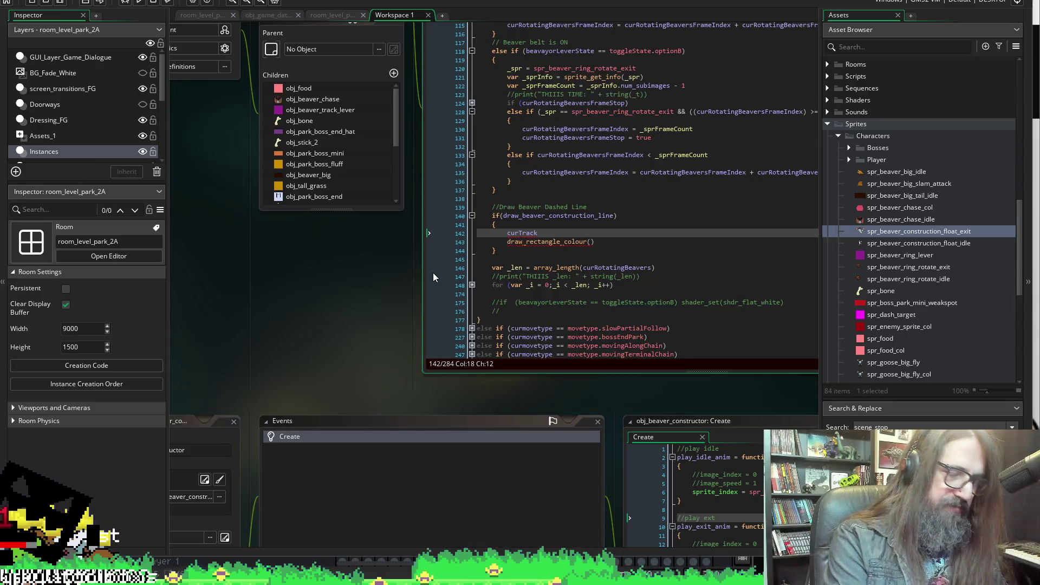
Add an empty line below curTrack on line 142
key(Home)
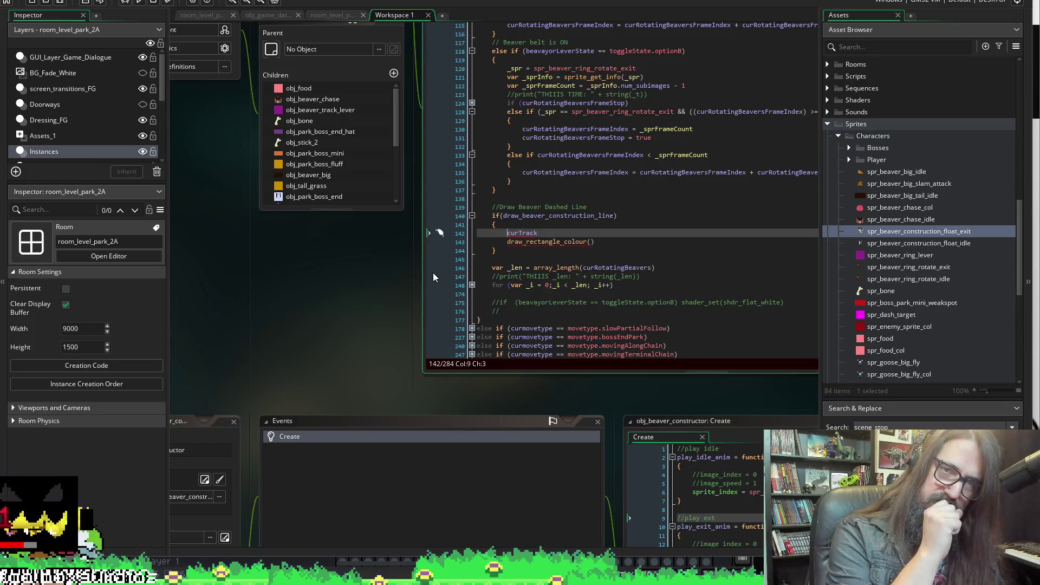
key(shift+End)
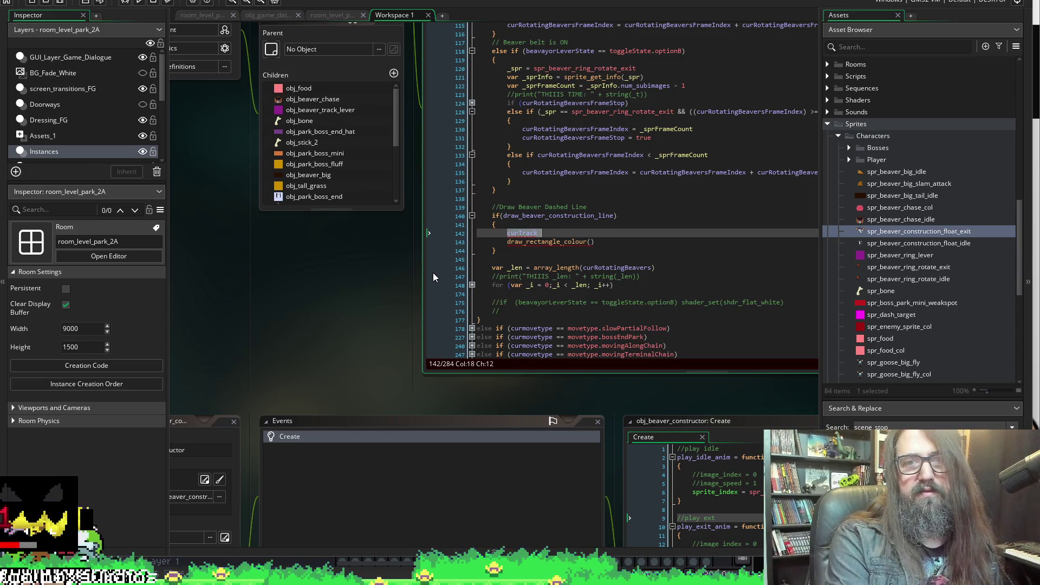
key(shift+Left)
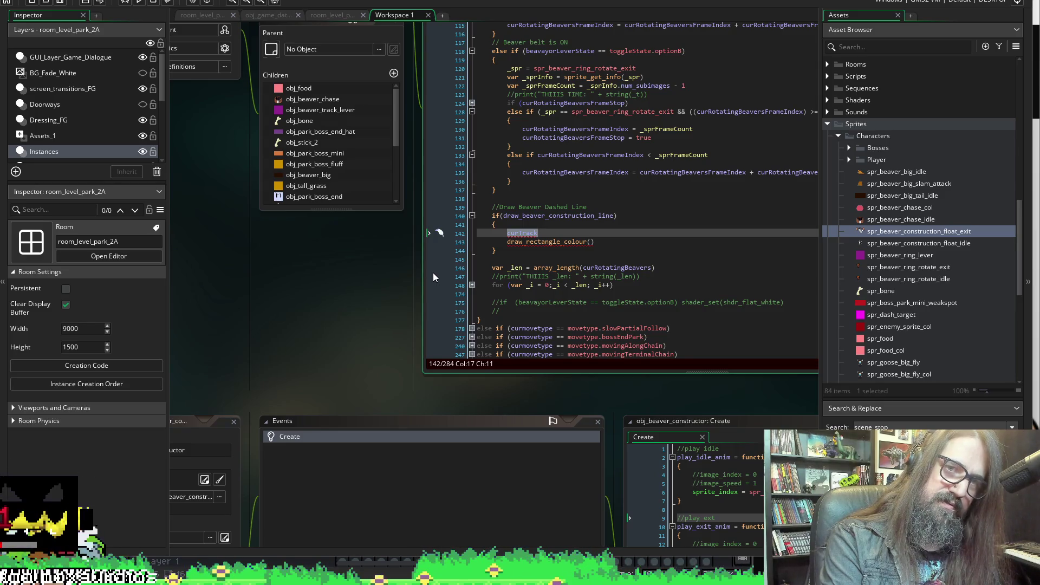
key(Home)
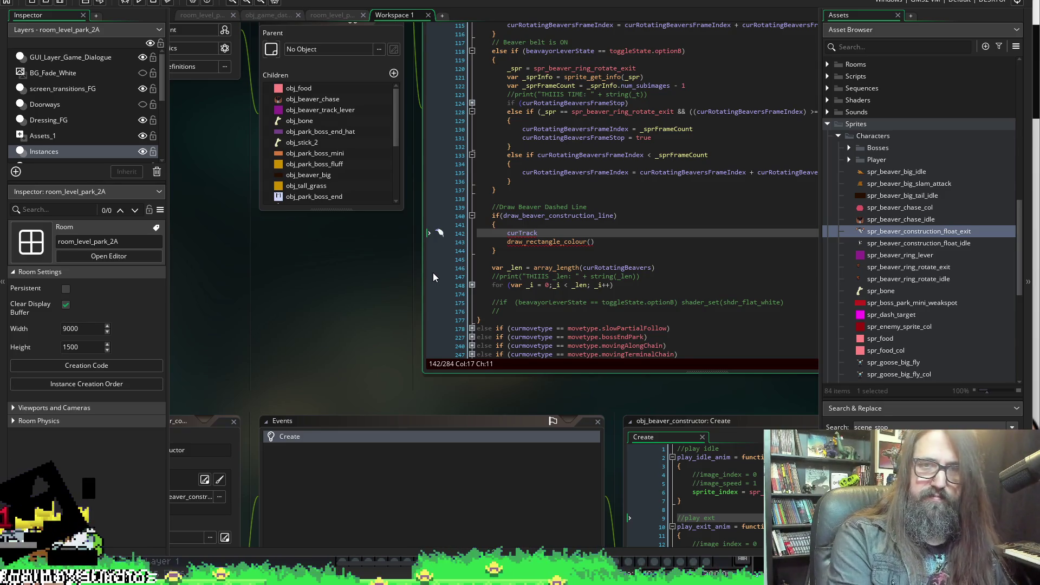
key(End)
key(Return)
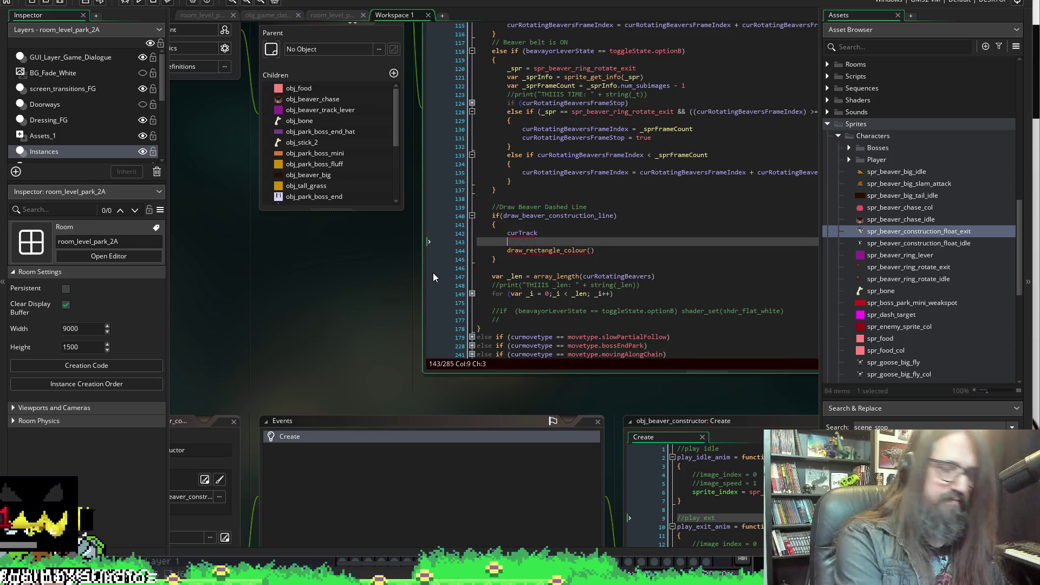
Declare var _x1, _y1, _x2, _y2 on line 143, fixing typos, then return to curTrack
text(var _x)
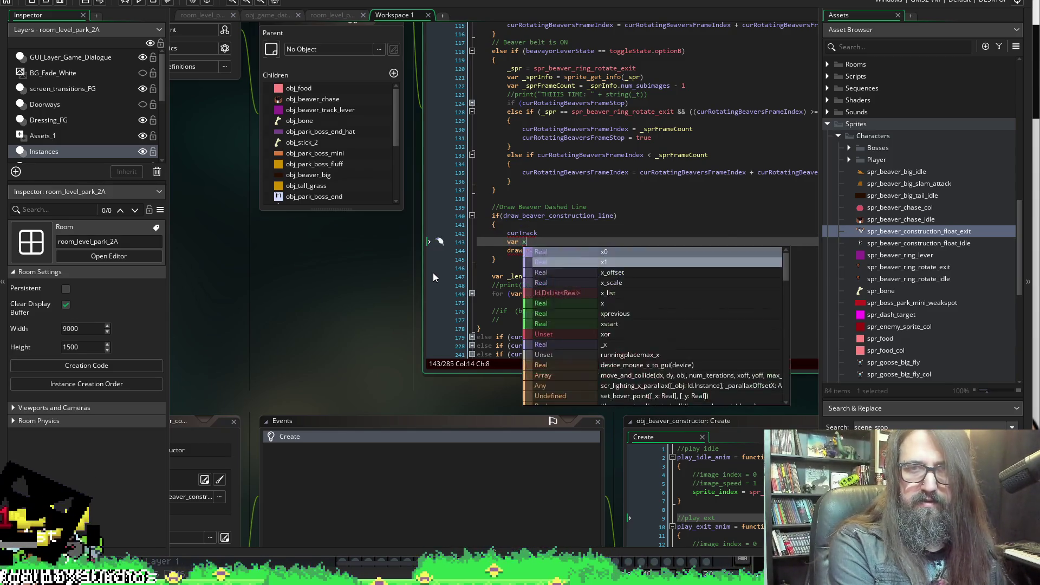
text(, )
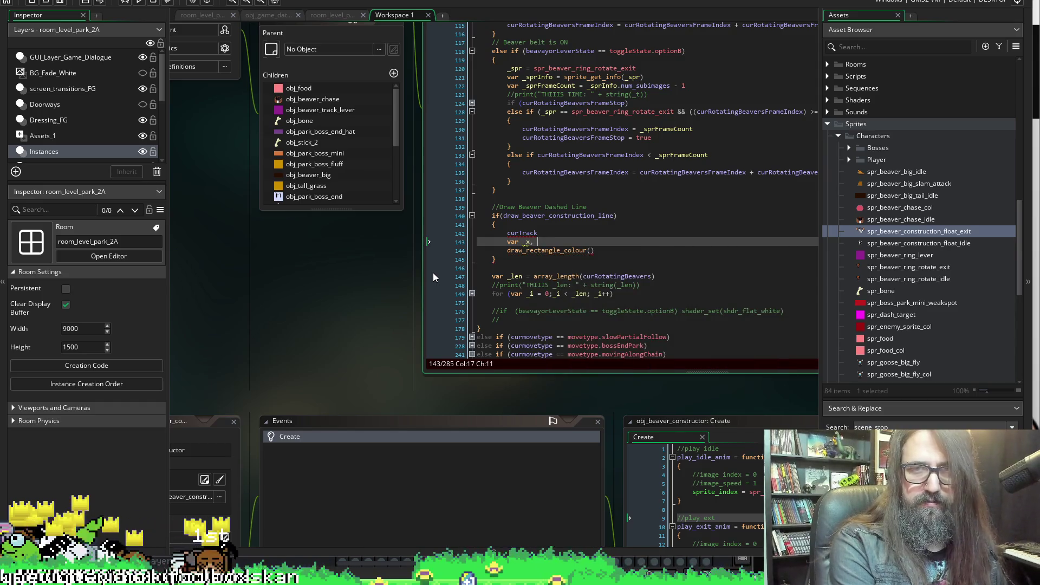
text(_y,)
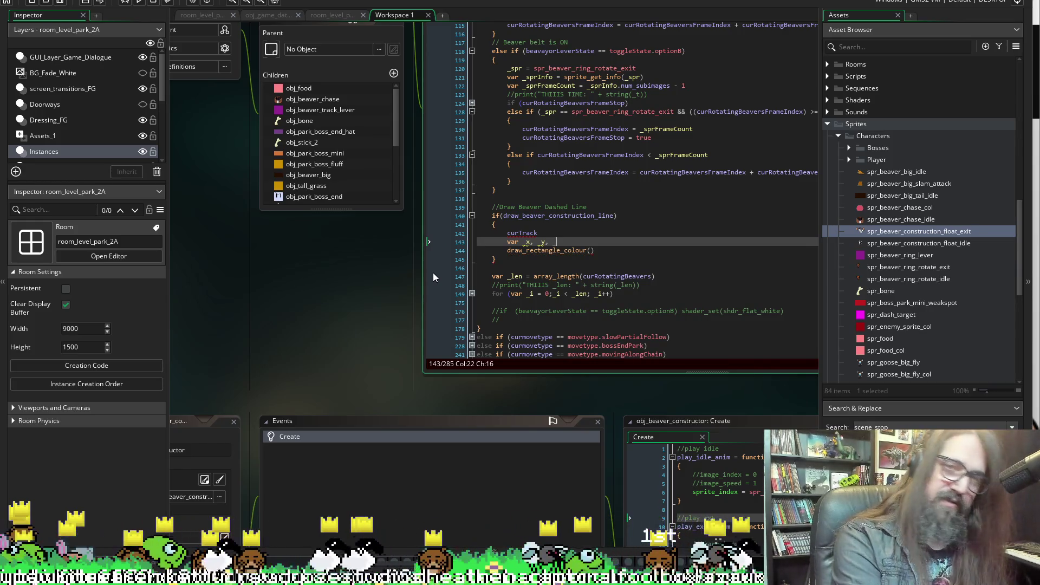
text( _x2)
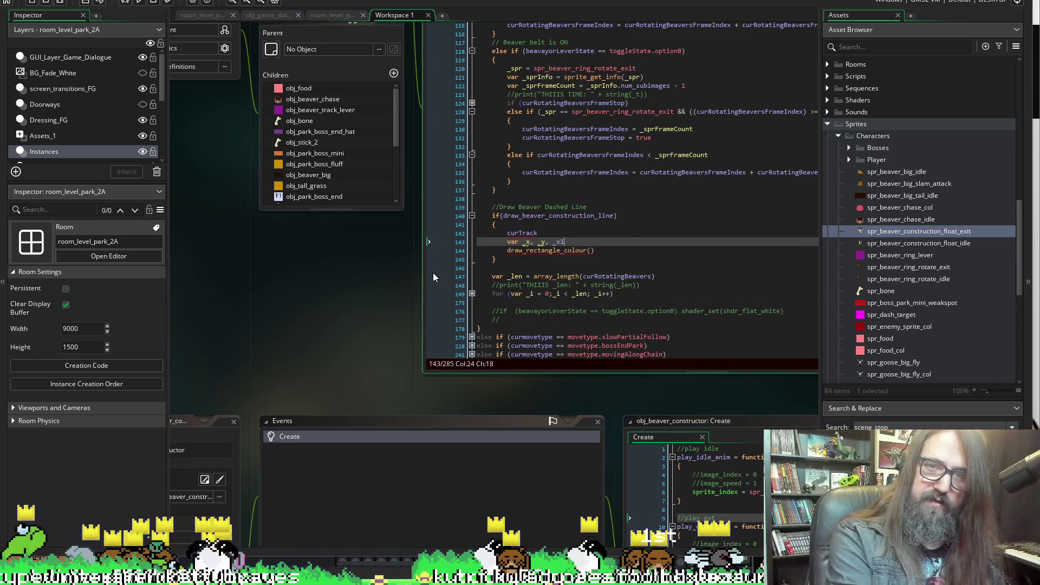
key(BackSpace)
text(2)
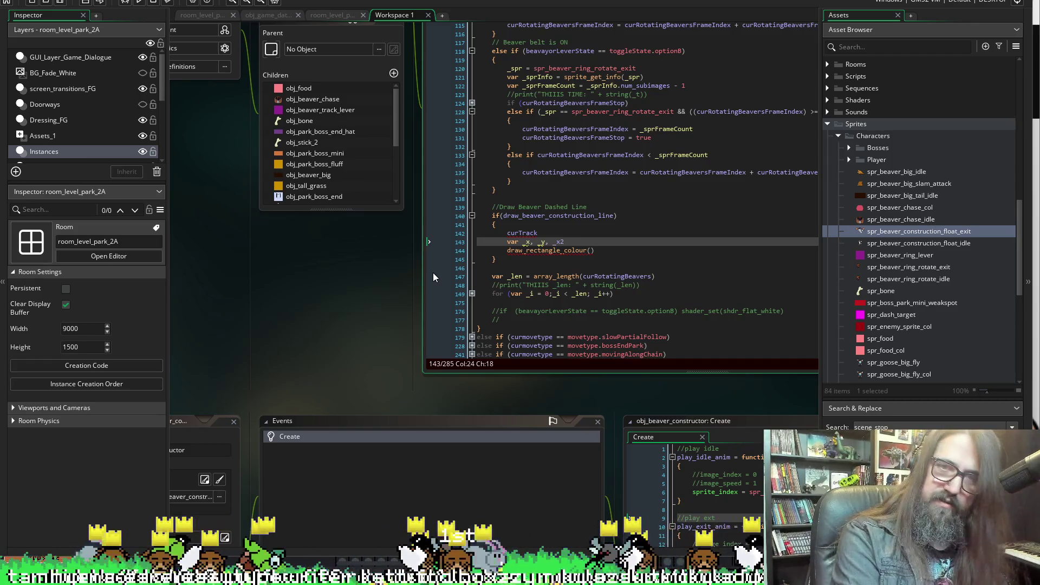
text(, _x)
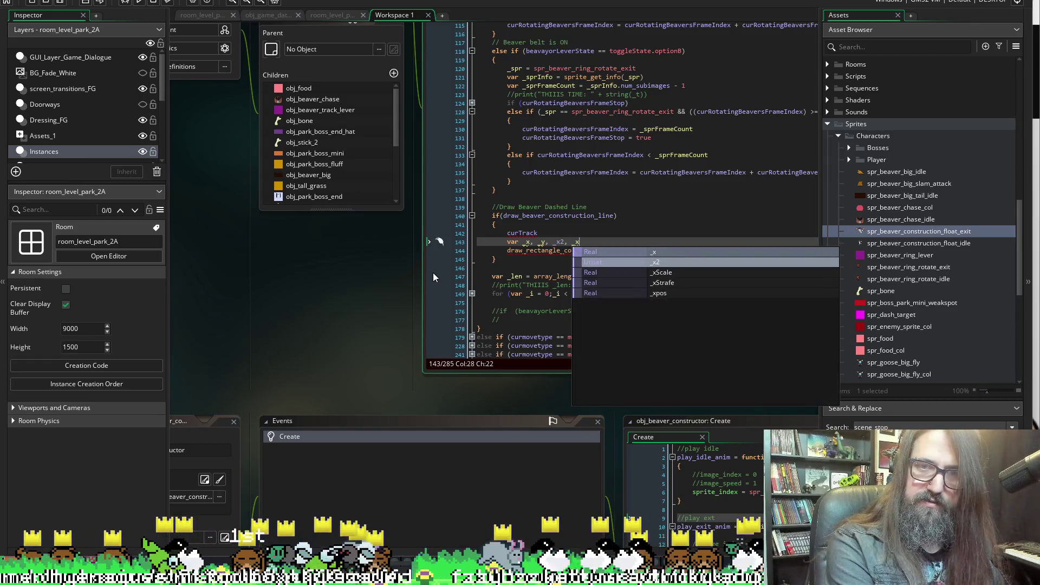
key(BackSpace)
text(y2)
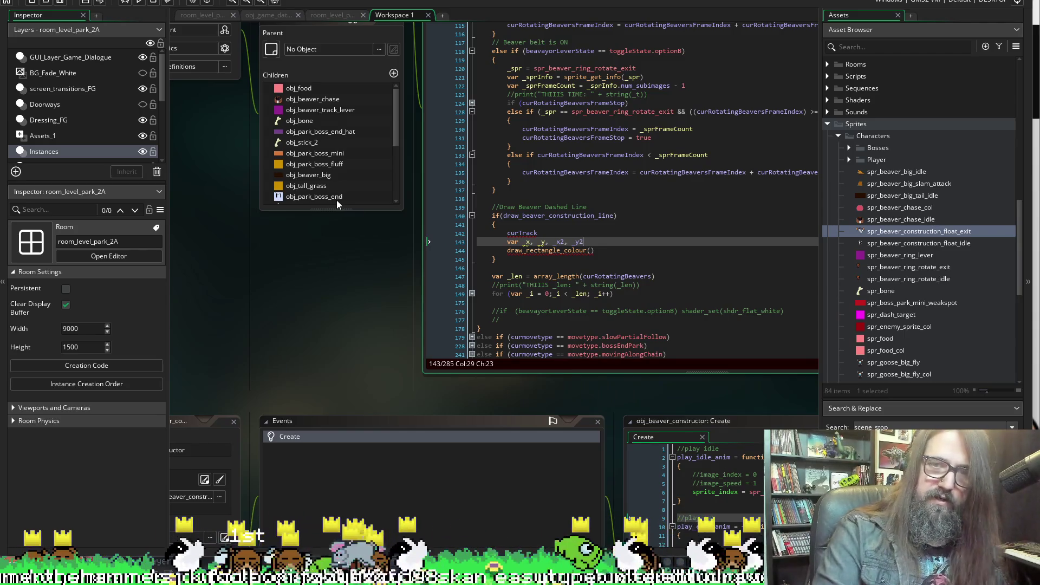
click(532, 242)
text(1, _y1)
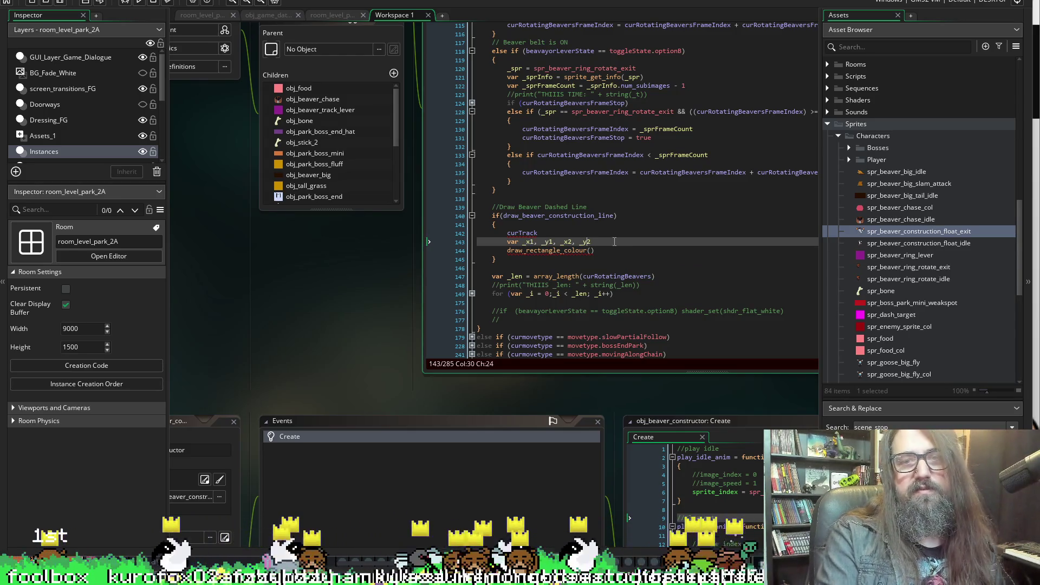
key(Up)
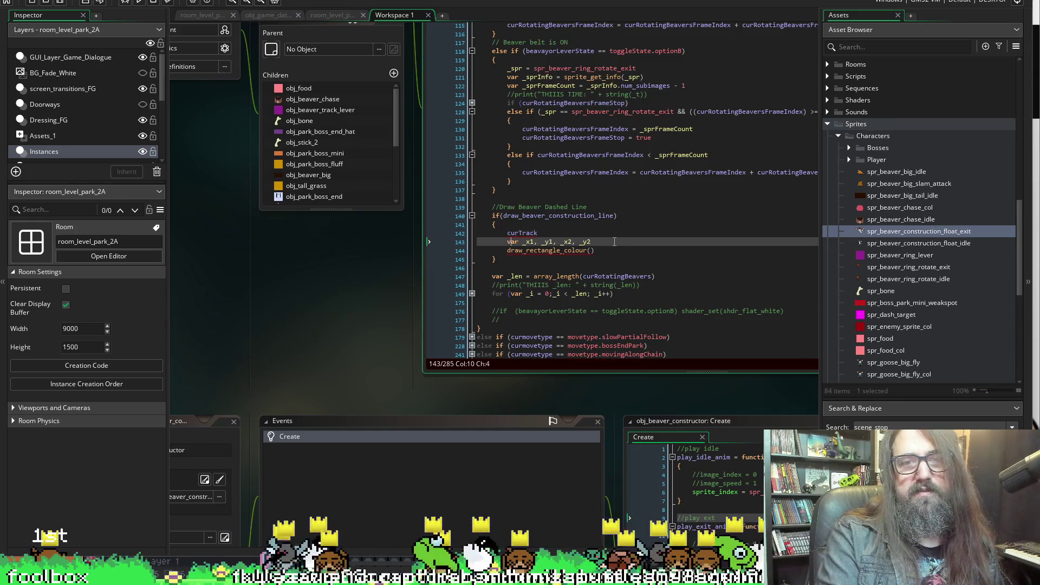
key(Left)
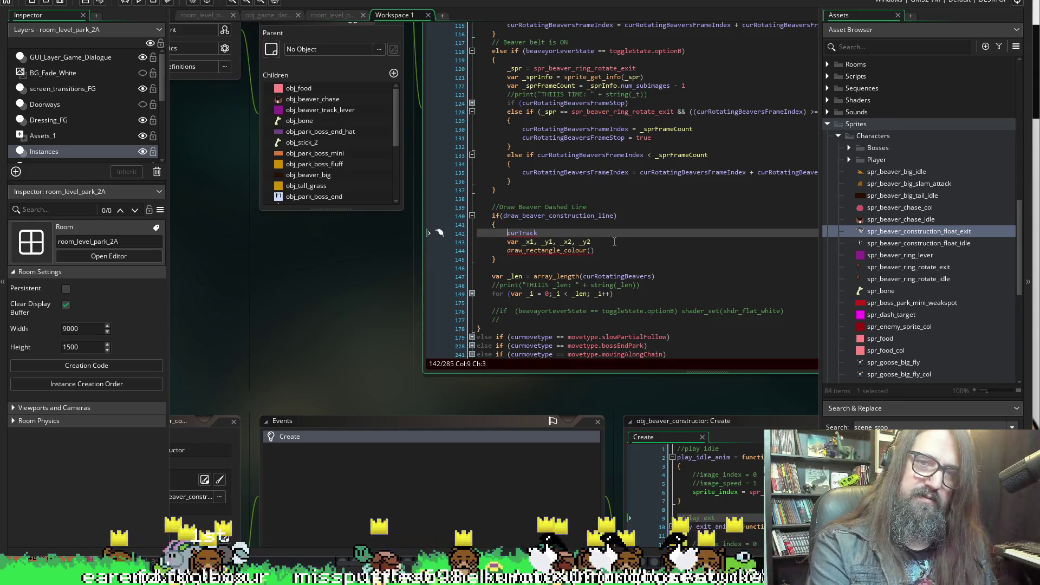
Turn the curTrack line into var _pointA = curTrack[0]
text(v)
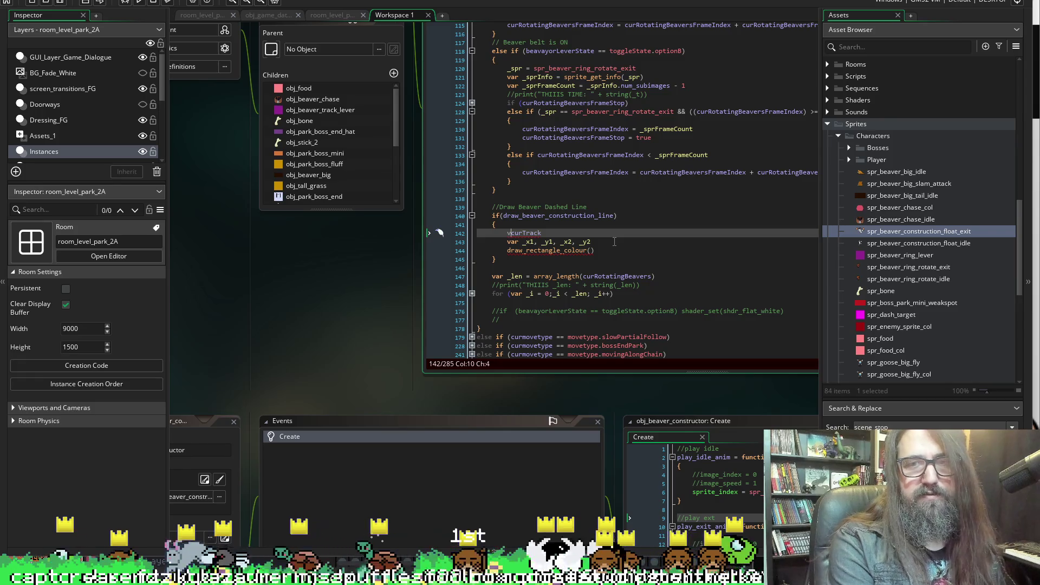
text(ar _poi)
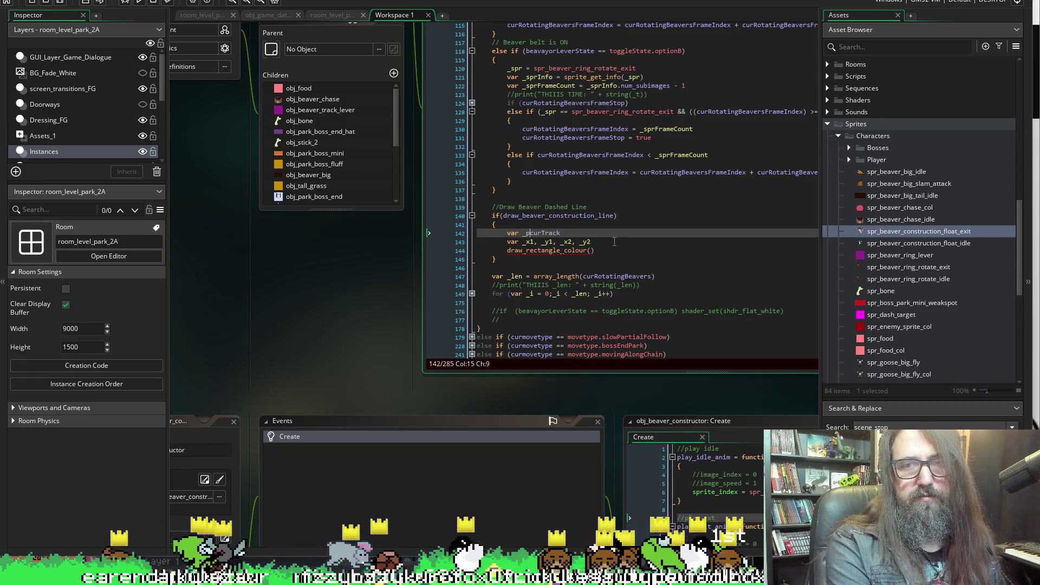
text(nt)
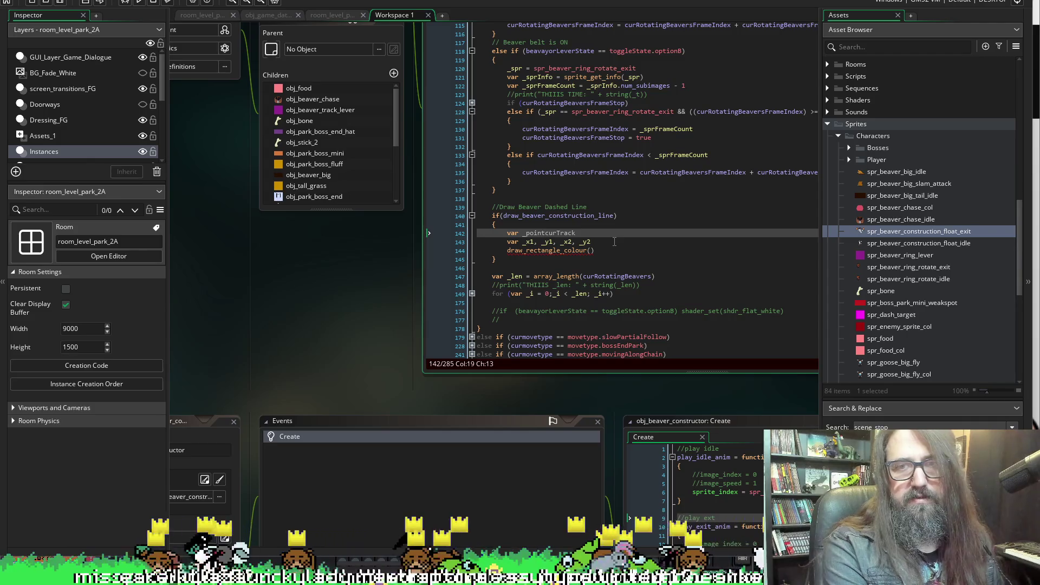
text(A =)
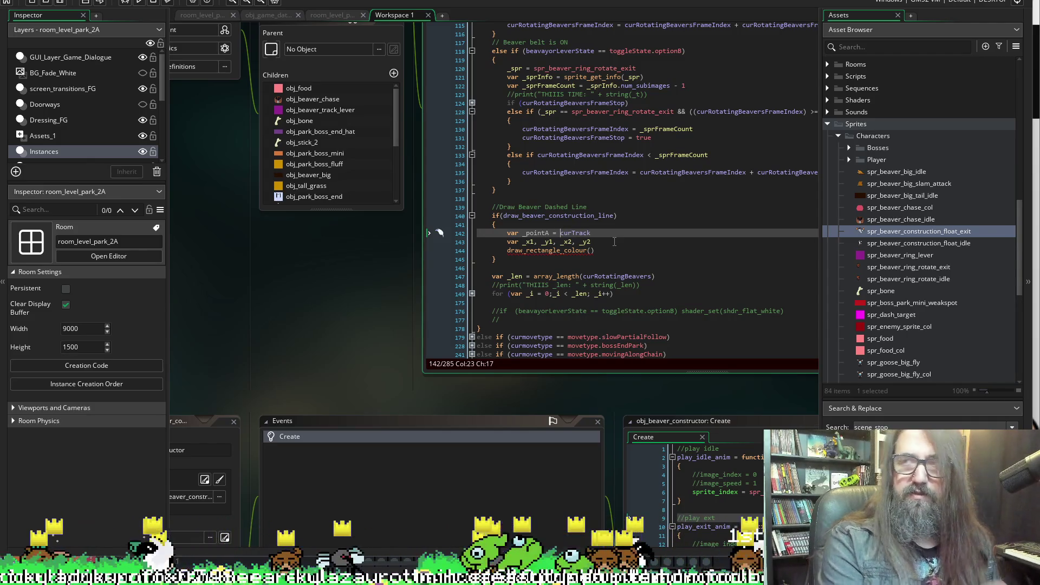
click(596, 233)
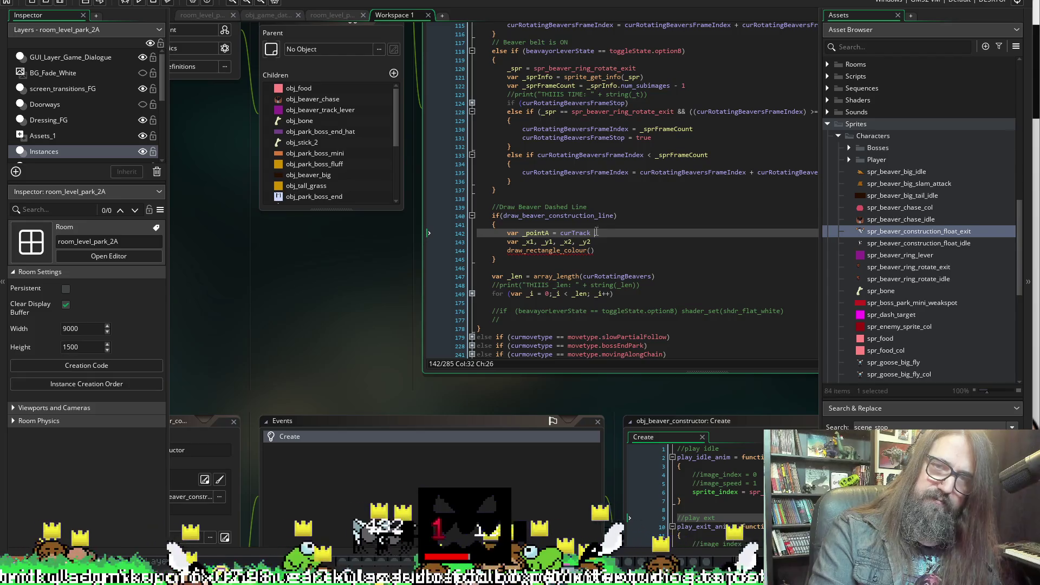
text([)
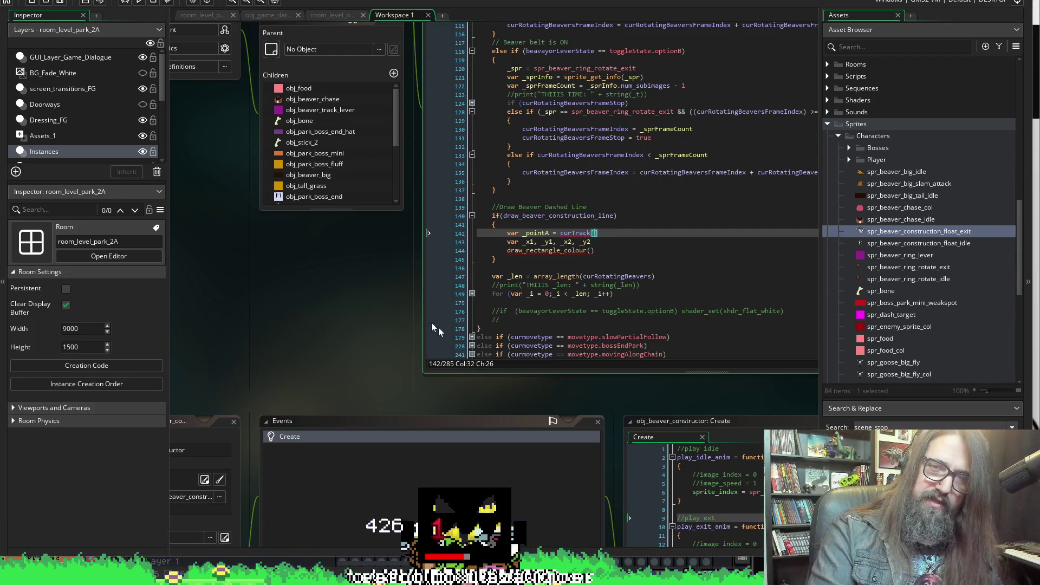
text(1)
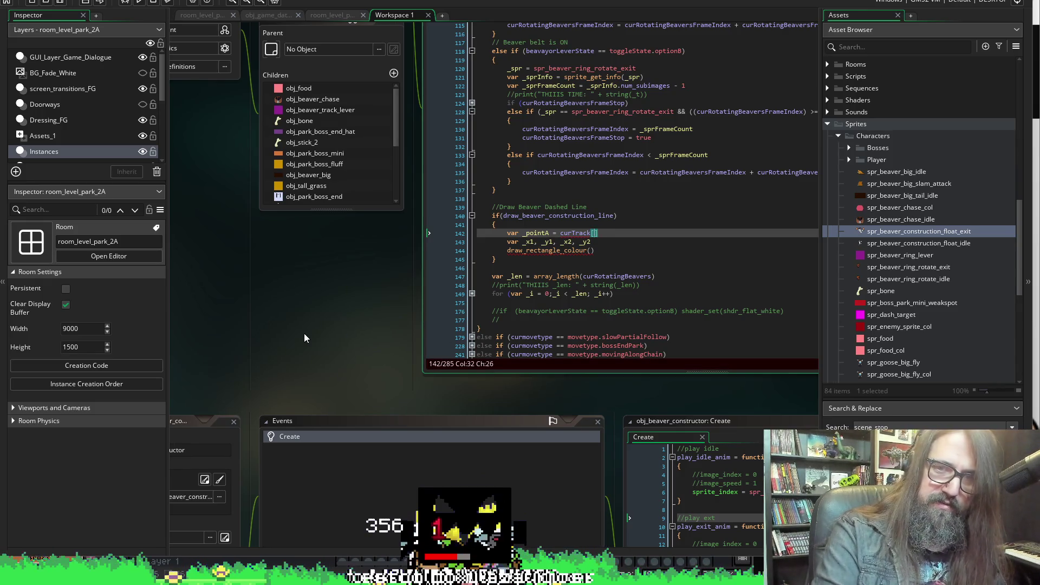
text(])
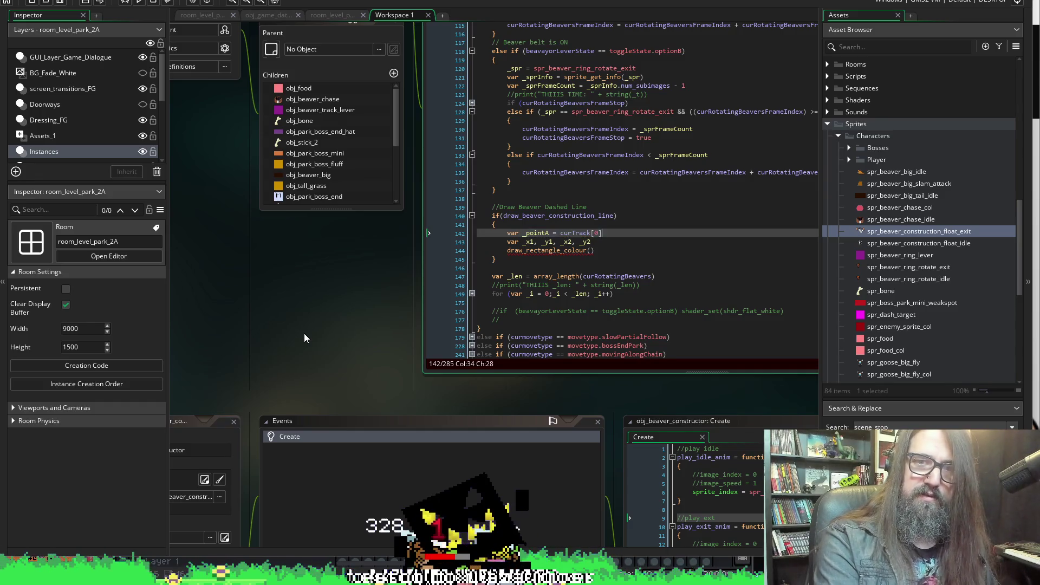
Duplicate it as var _pointB = curTrack[1] and begin a _horDist line below
key(ctrl+d)
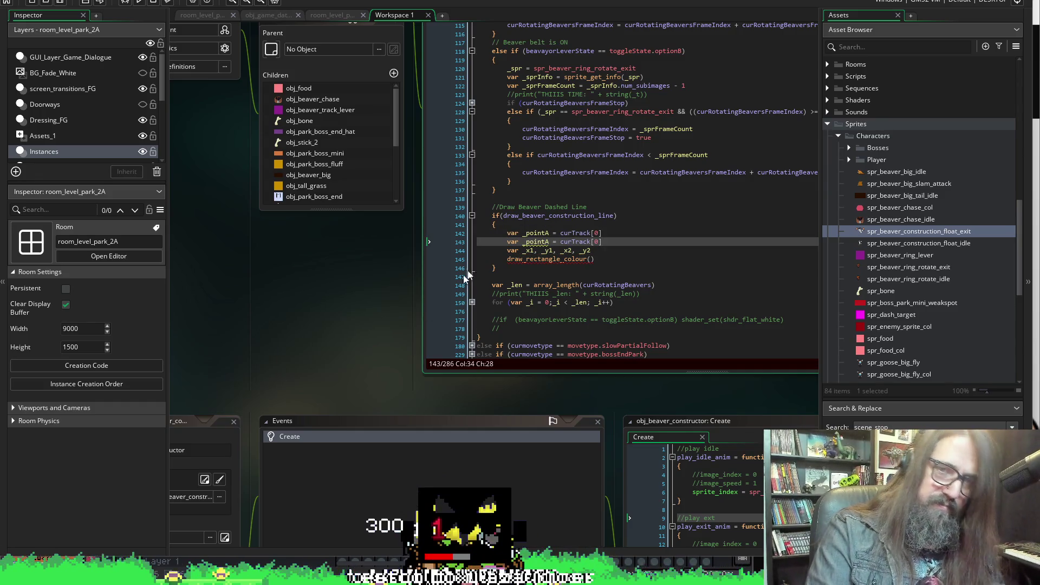
click(549, 242)
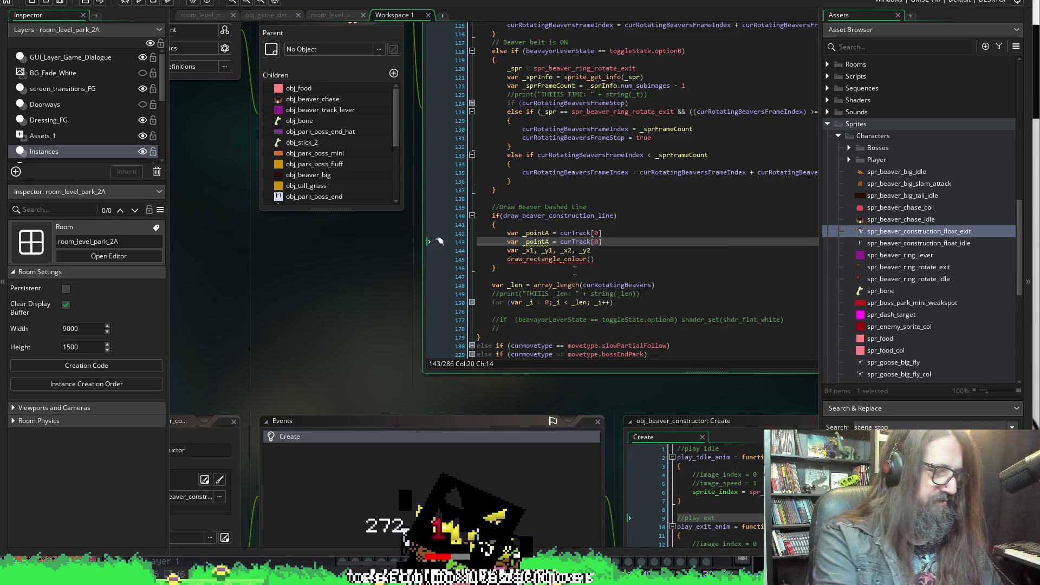
key(BackSpace)
text(B)
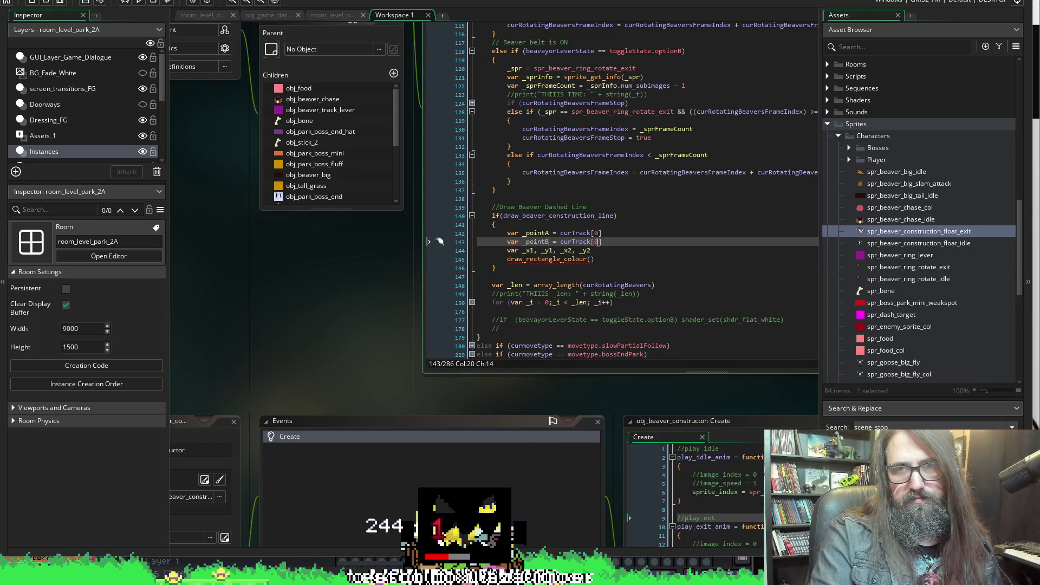
double_click(596, 241)
text(1)
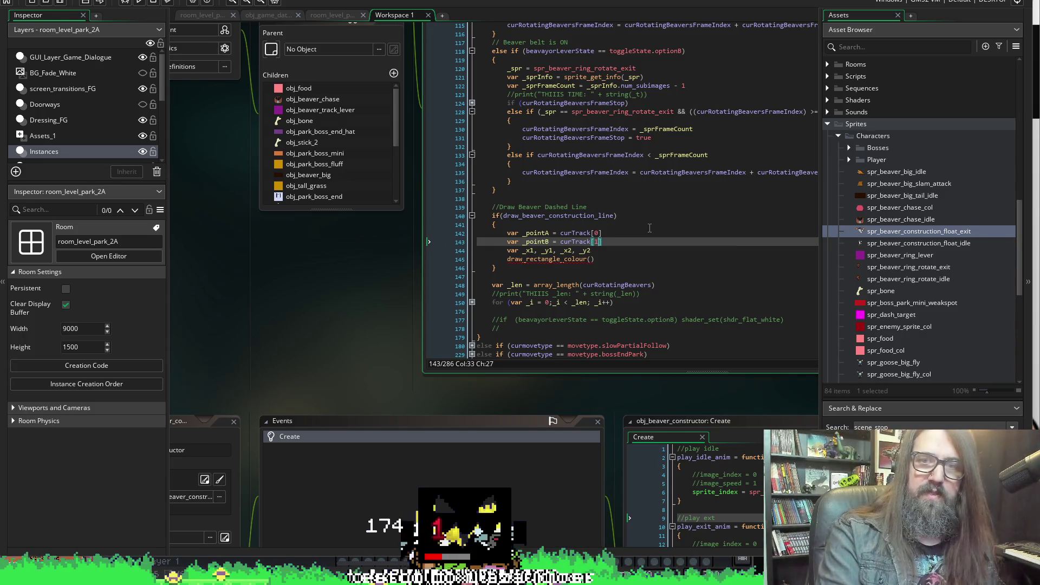
key(Return)
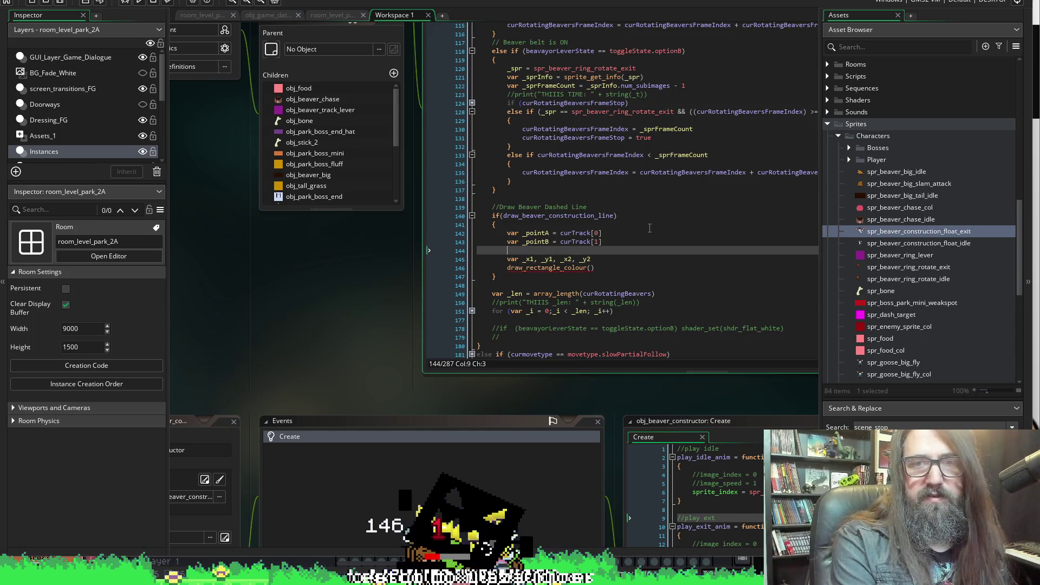
text(var )
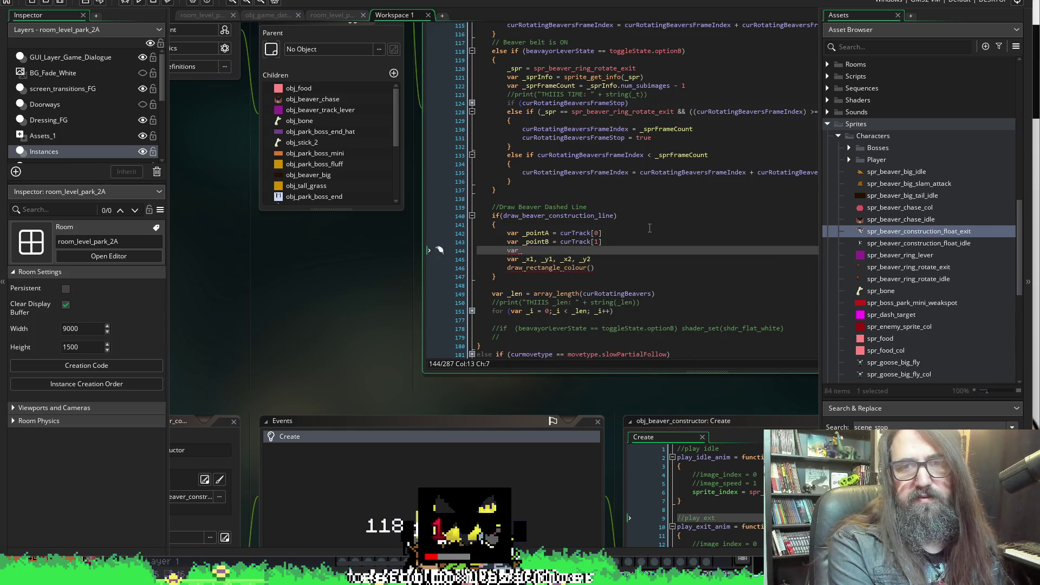
text(_horDist = )
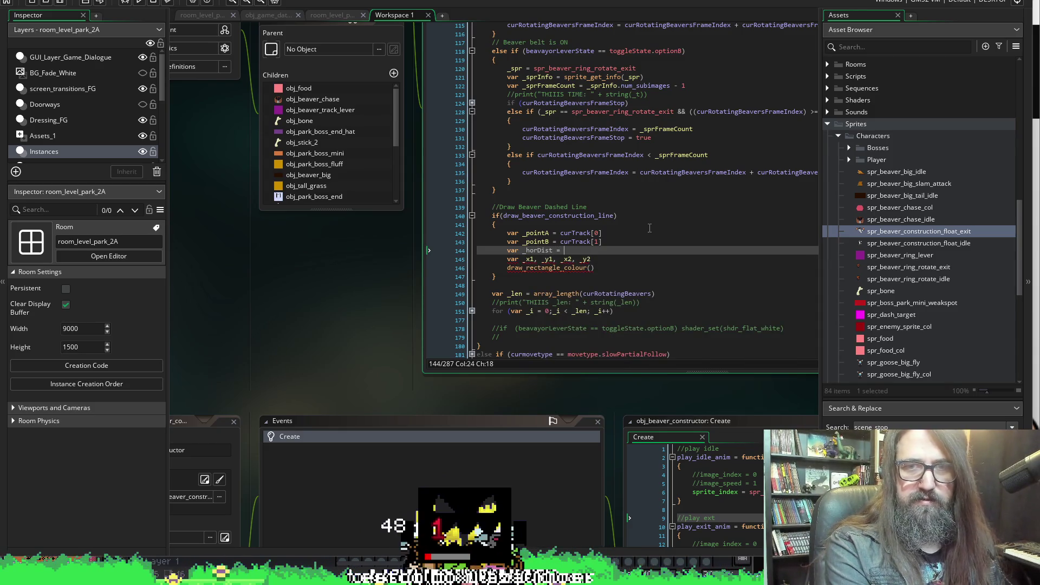
text(_pointA)
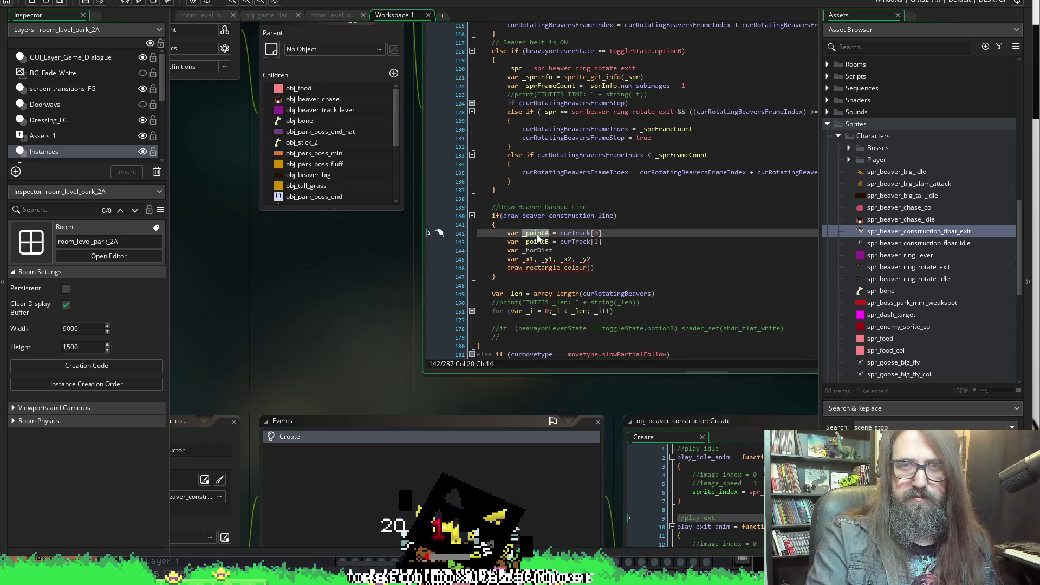
text(.x)
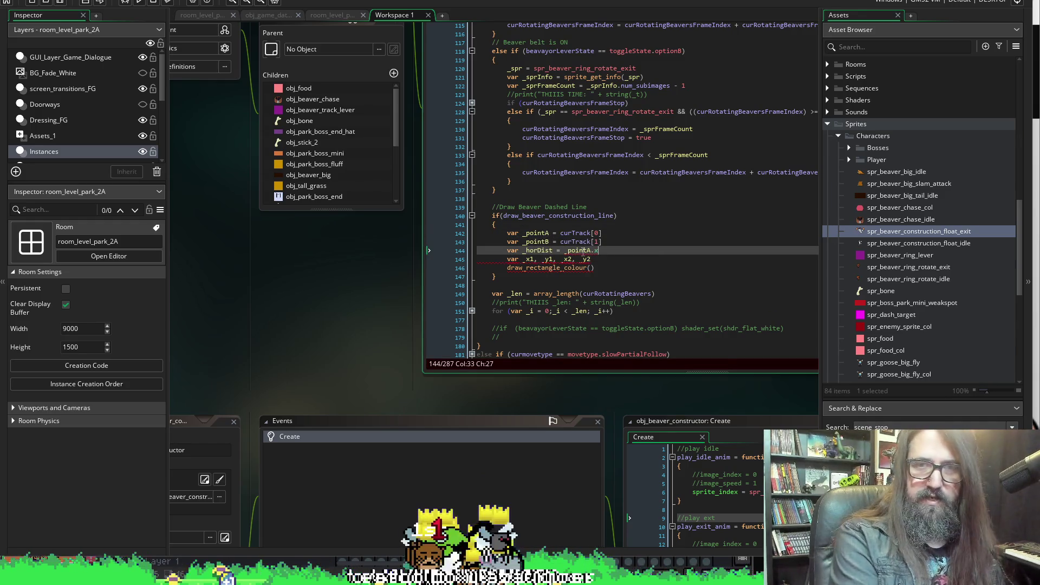
Complete the line as var _horDist = abs(_pointA.x - _pointB.x), picking abs from autocomplete
scroll(583, 250, up, 1)
click(543, 263)
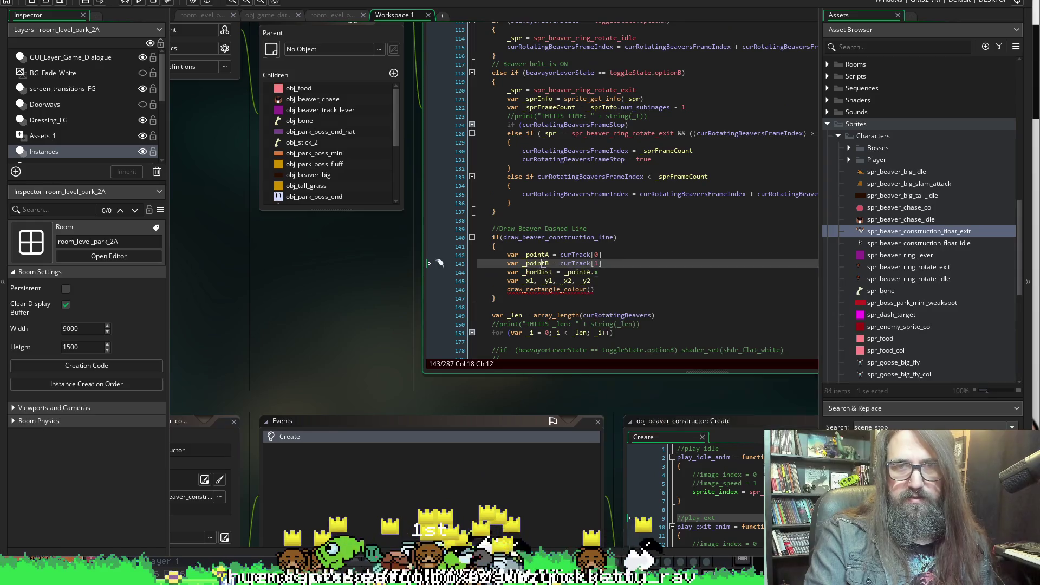
click(624, 273)
text(- _pointB.)
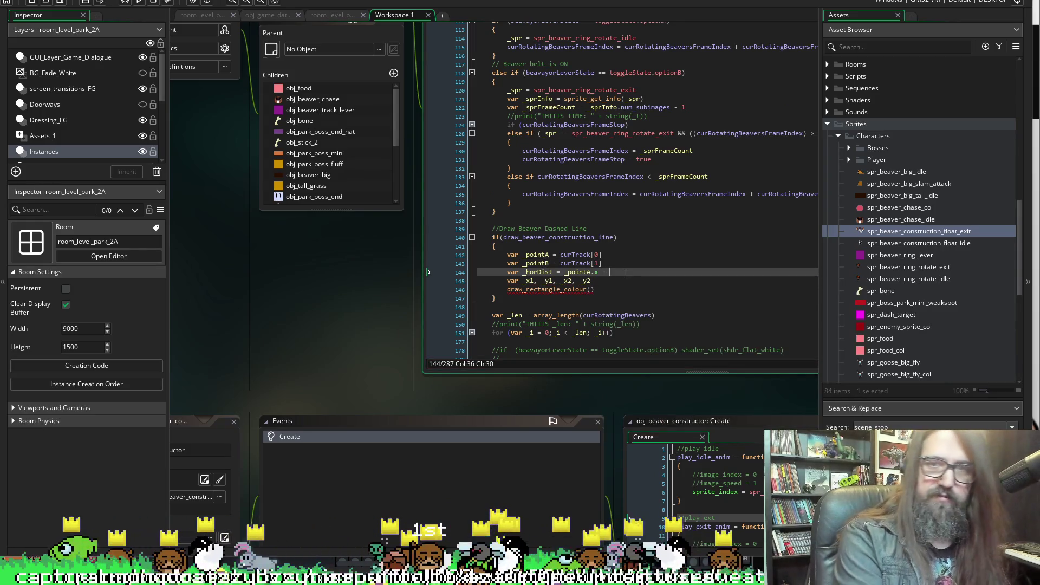
text(x)
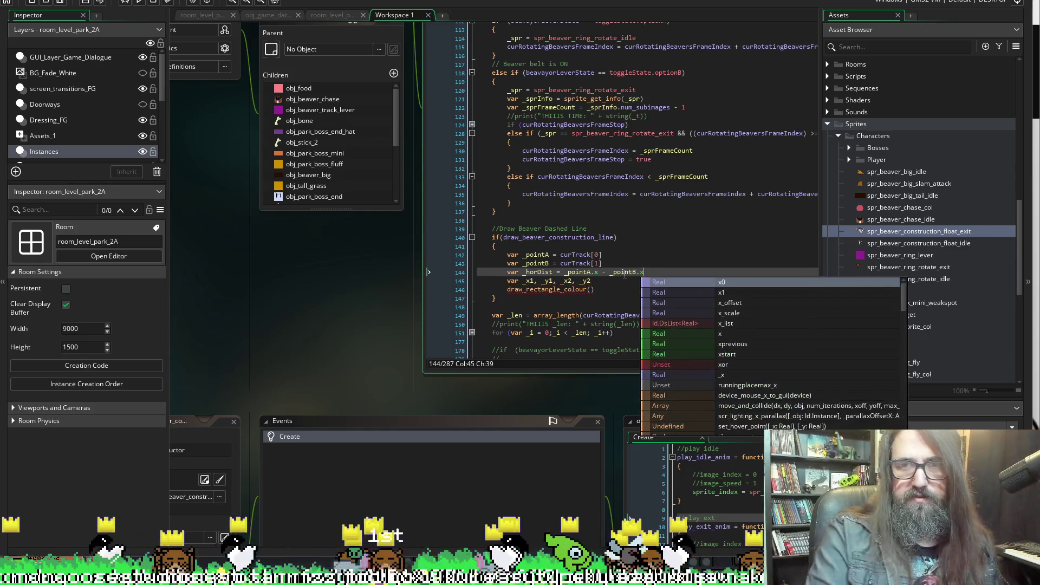
text())
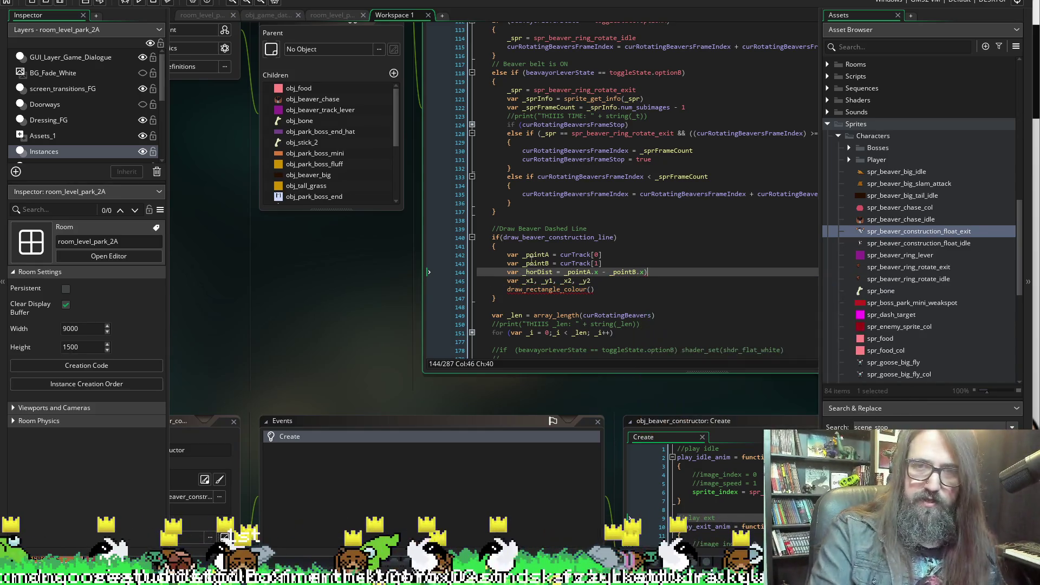
click(564, 271)
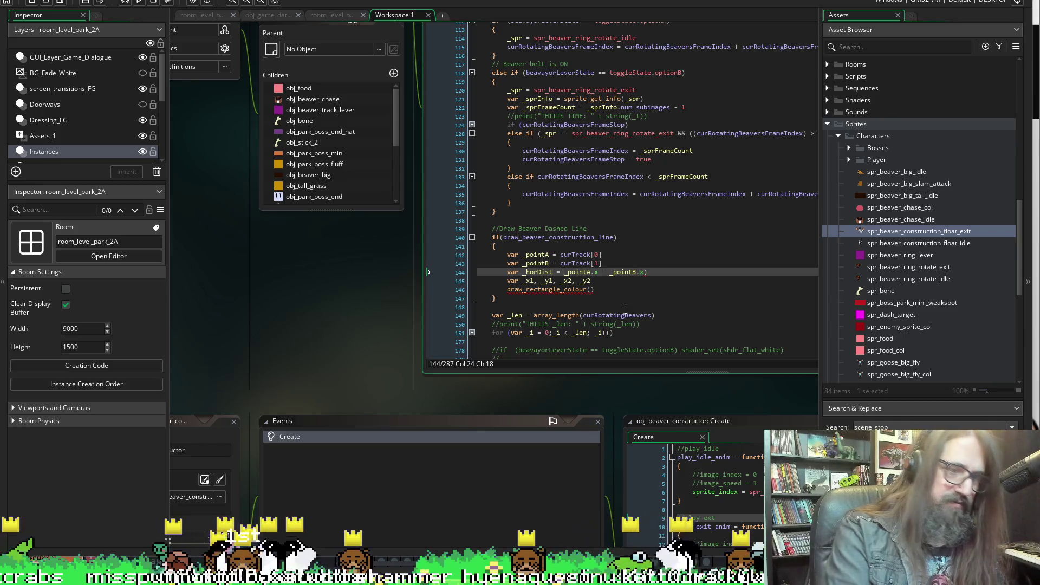
text(()
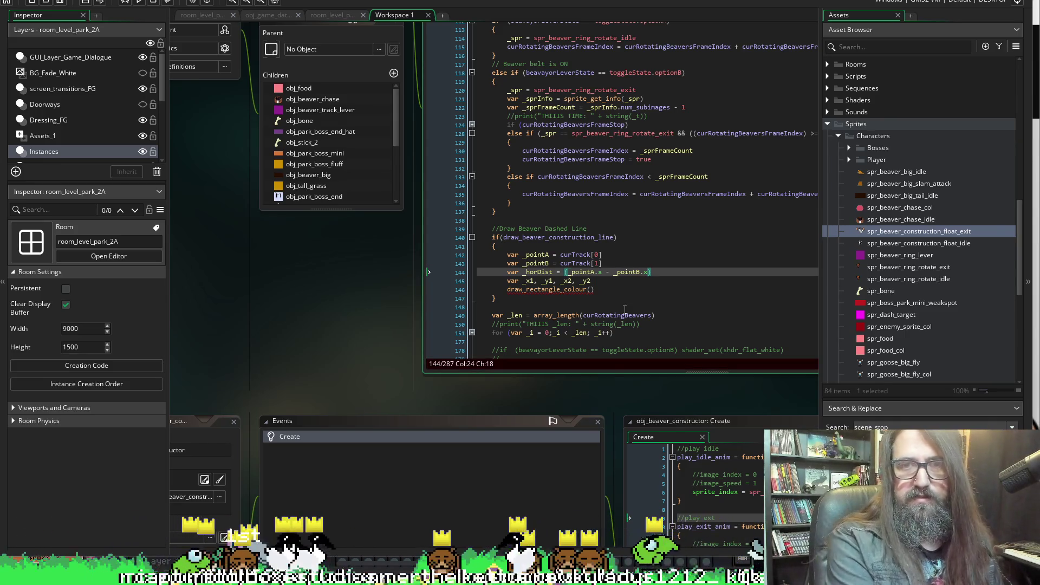
text(a)
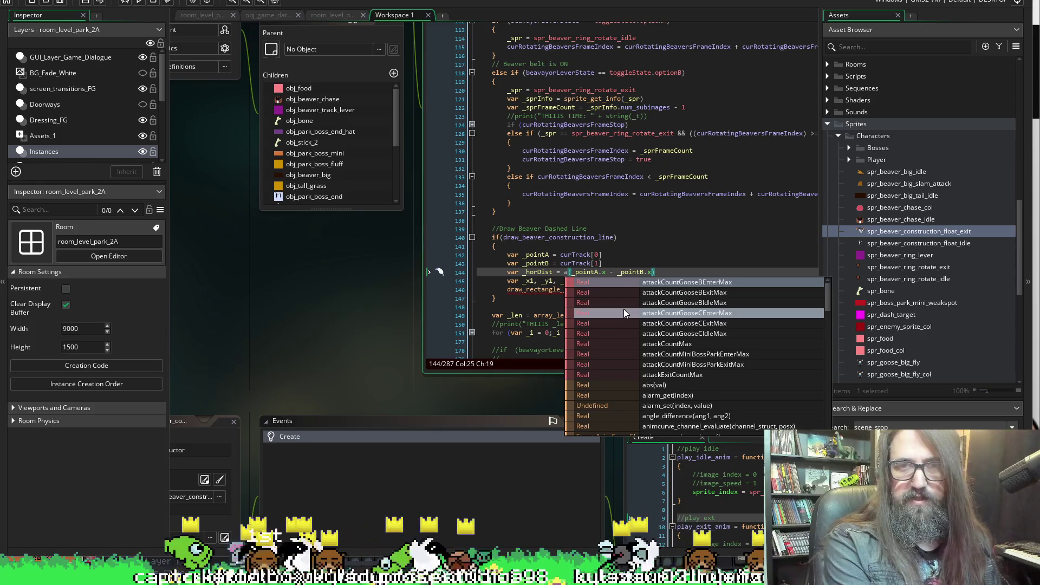
text(bs)
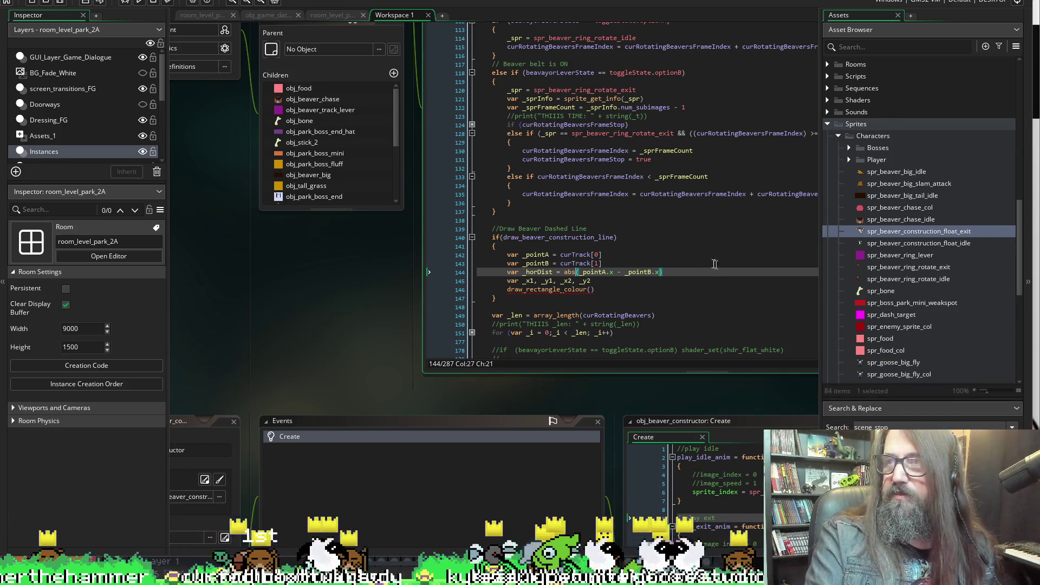
click(686, 271)
key(shift+Home)
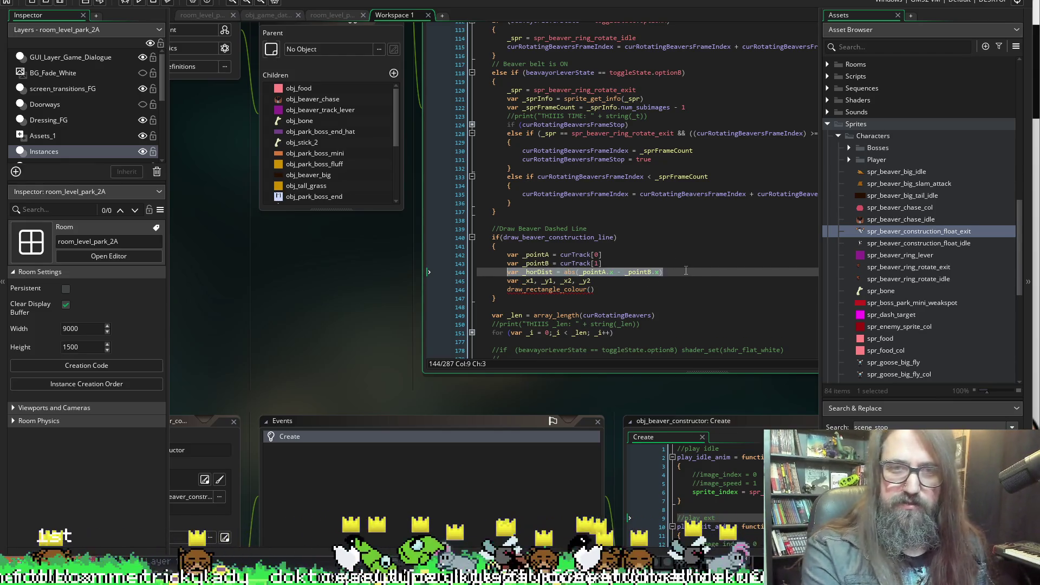
Duplicate the _horDist line and replace its _pointA with _pointB
key(ctrl+c)
key(End)
key(Return)
key(ctrl+v)
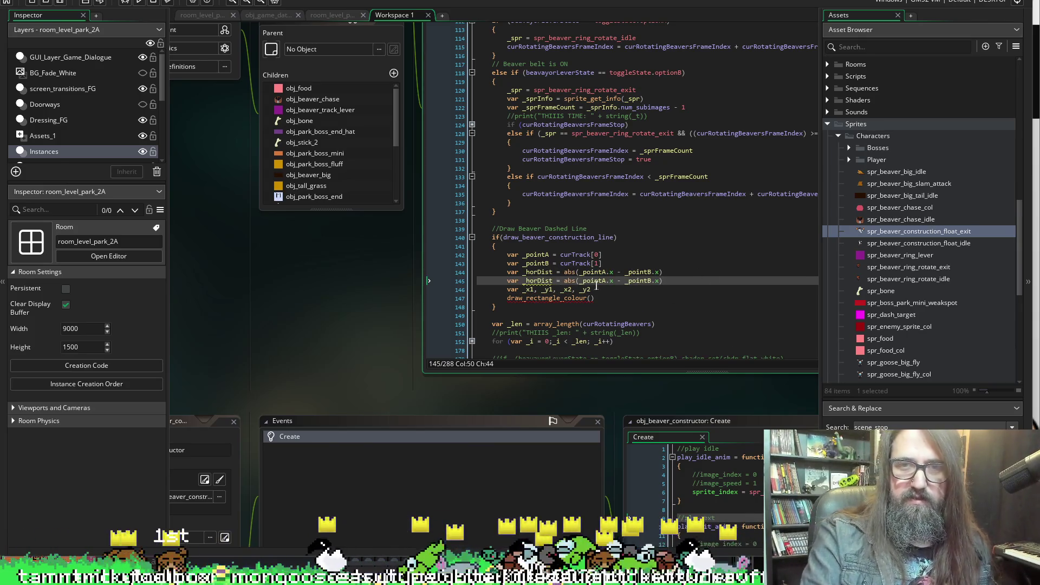
double_click(536, 263)
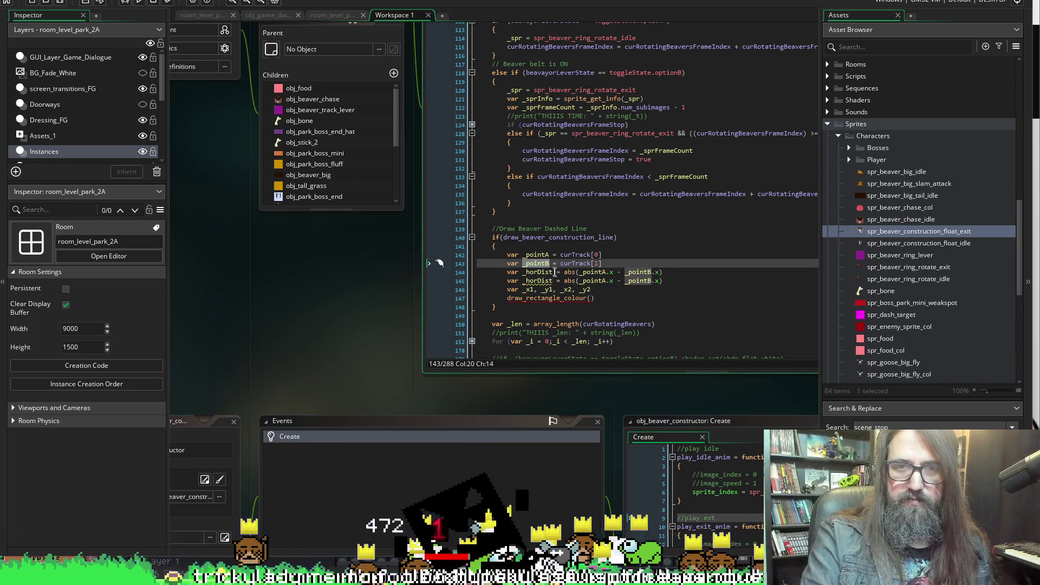
double_click(590, 280)
key(ctrl+v)
click(641, 281)
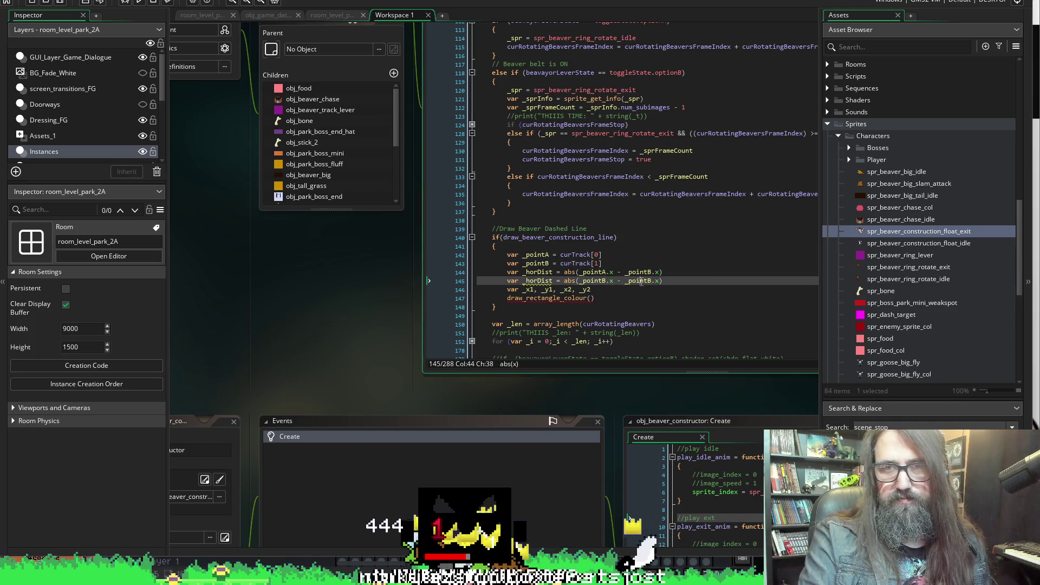
Rename the copy to _verDist and change its x coordinates to y
click(539, 280)
key(BackSpace)
key(BackSpace)
key(BackSpace)
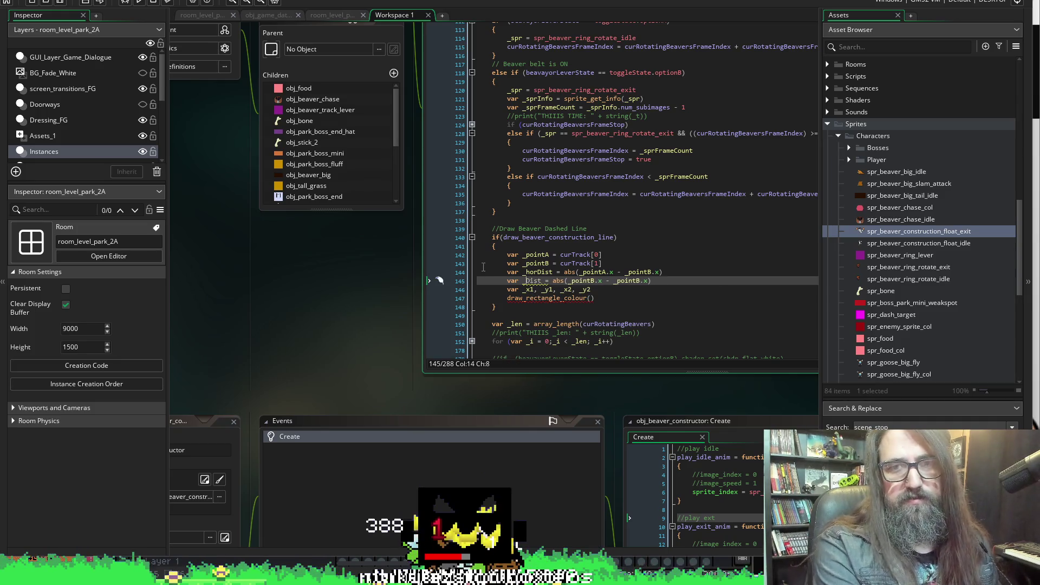
text(ver)
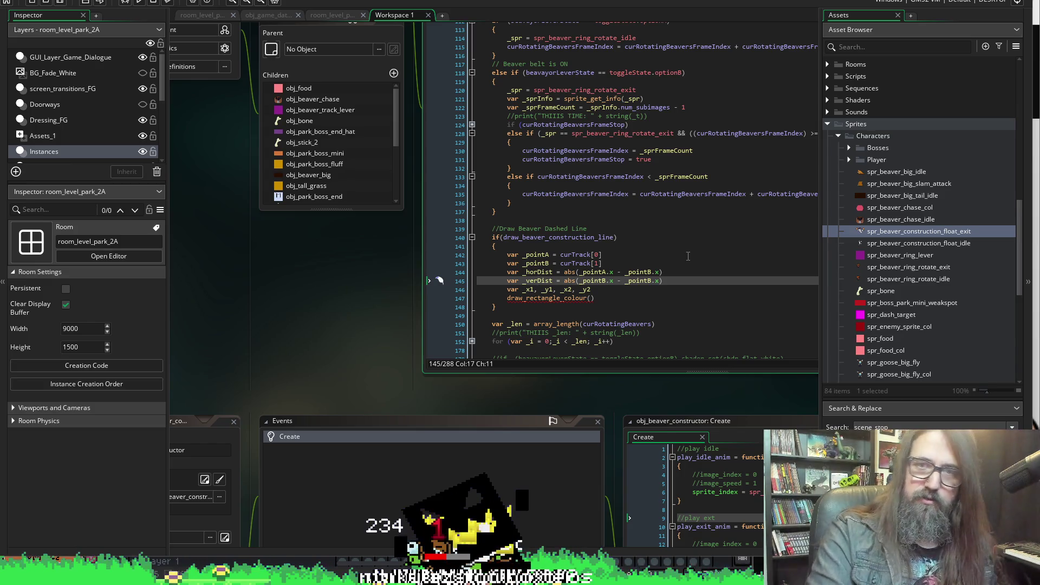
double_click(610, 281)
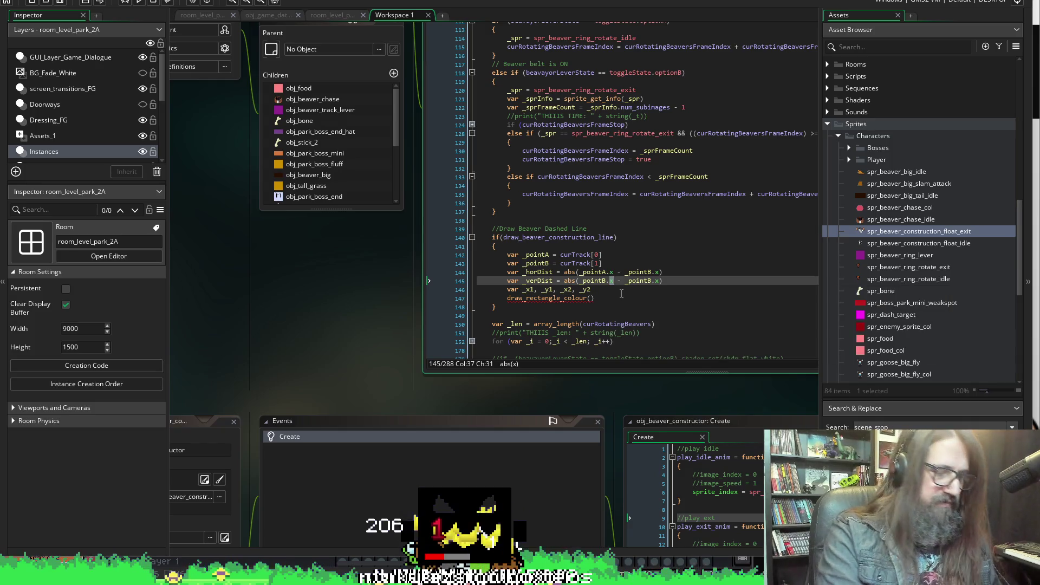
text(y)
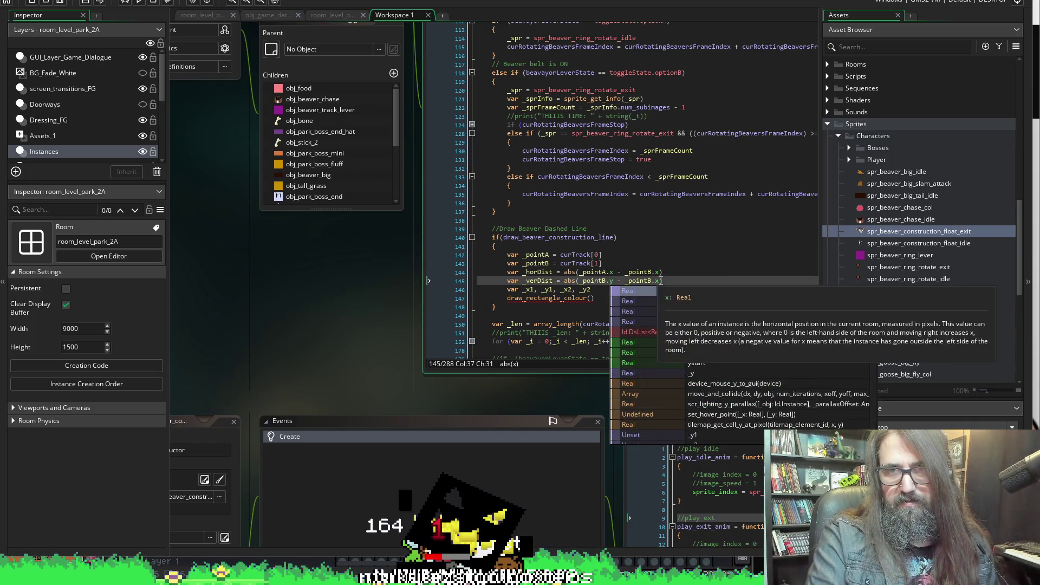
key(End)
key(Left)
key(BackSpace)
text(y)
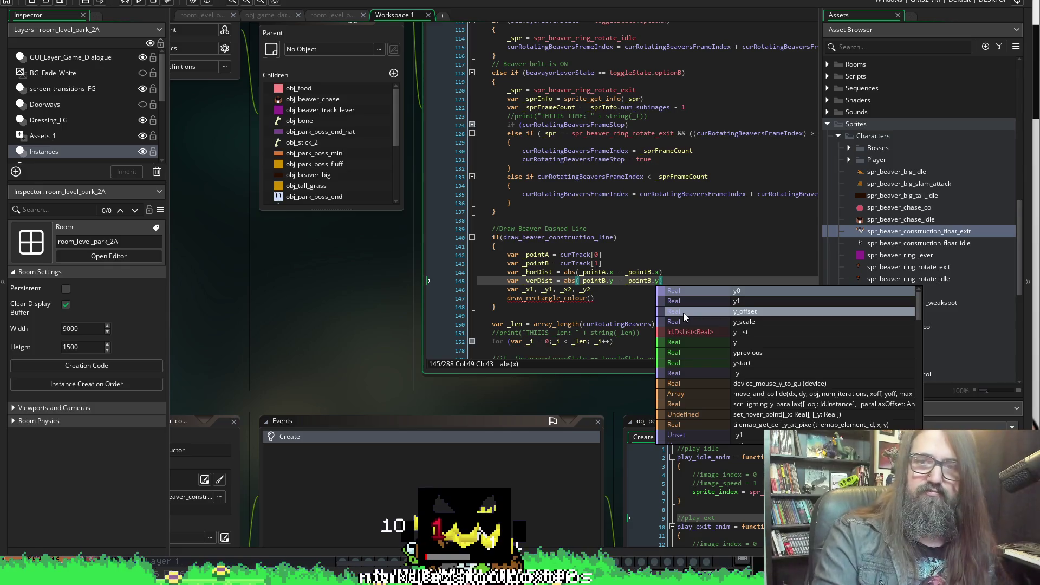
click(608, 238)
click(674, 281)
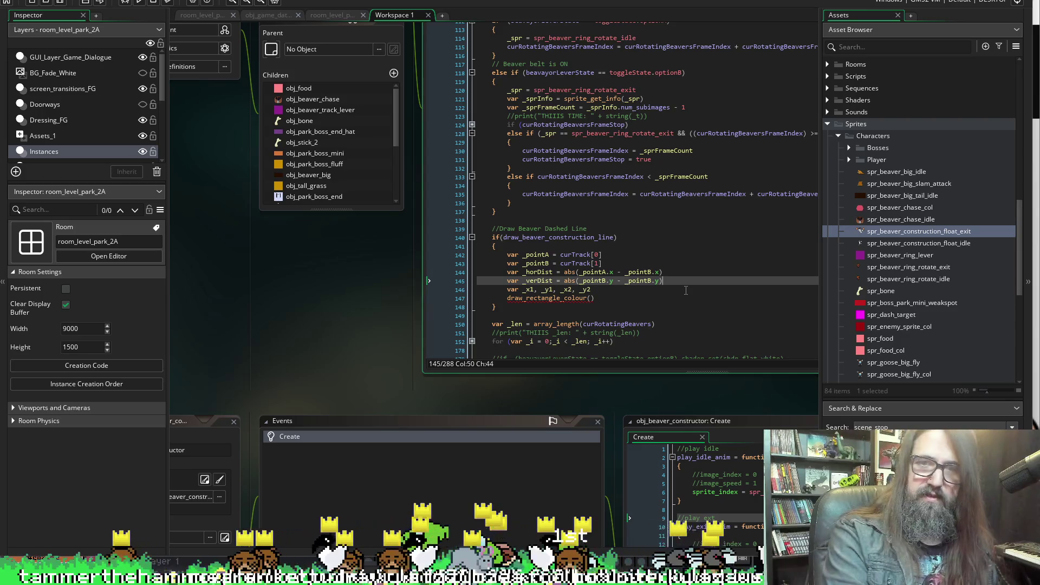
Start an if statement on a new line below _verDist
key(Return)
text(if)
scroll(633, 269, up, 1)
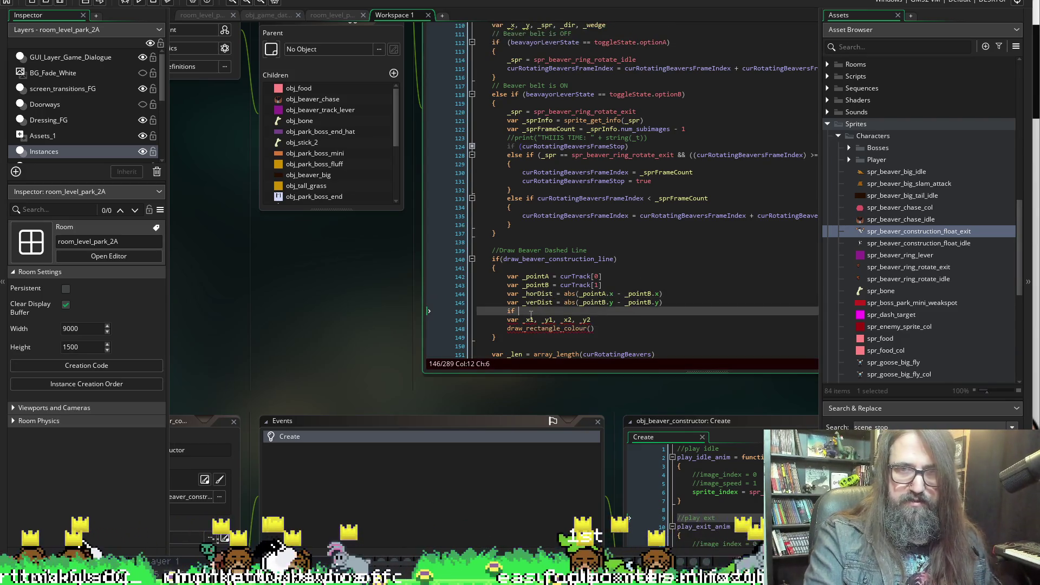
Write the condition if (_horDist >= _verDist)
text(_horDist)
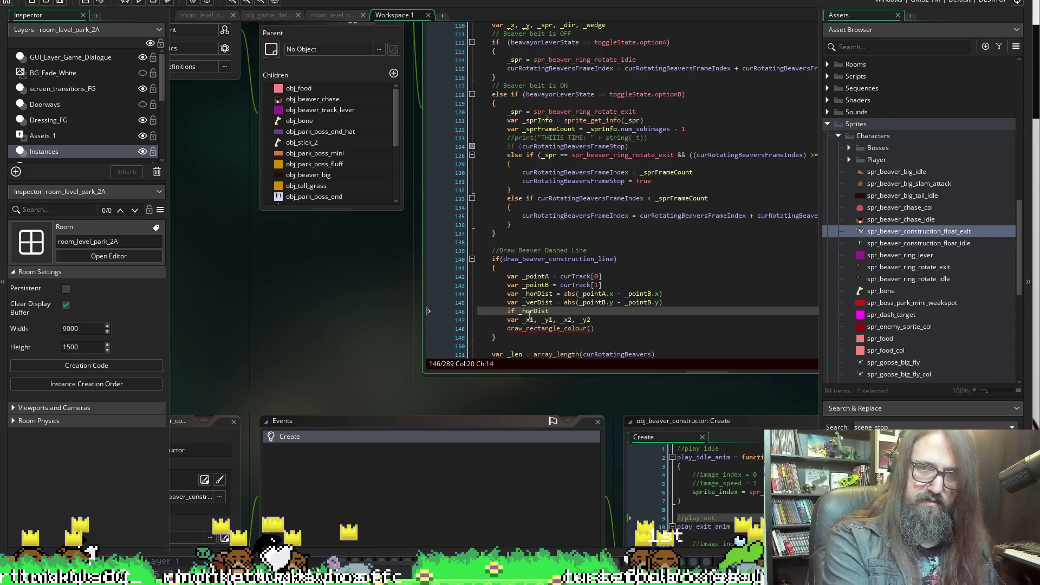
text( >)
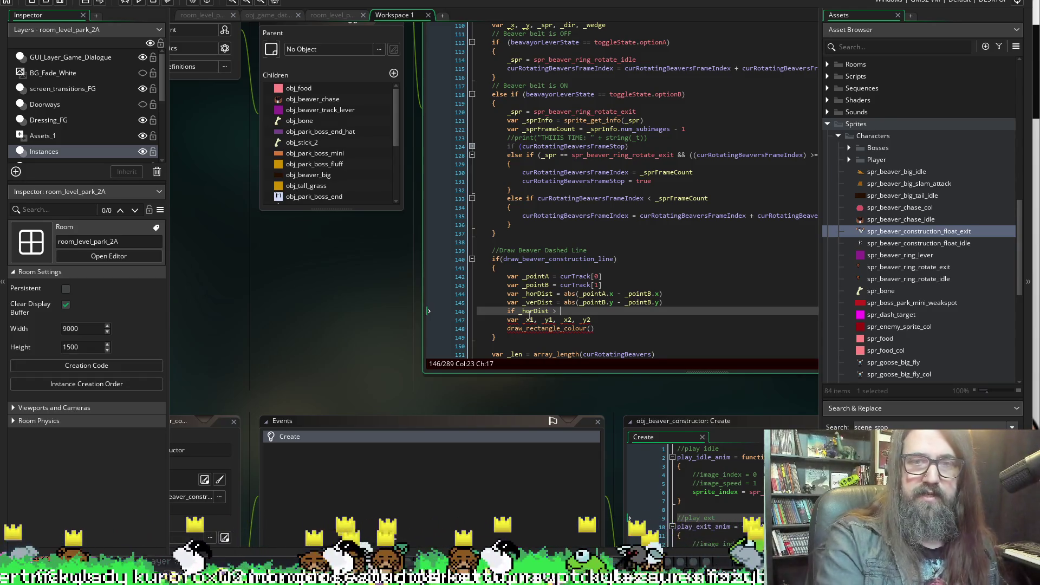
text( _verDist)
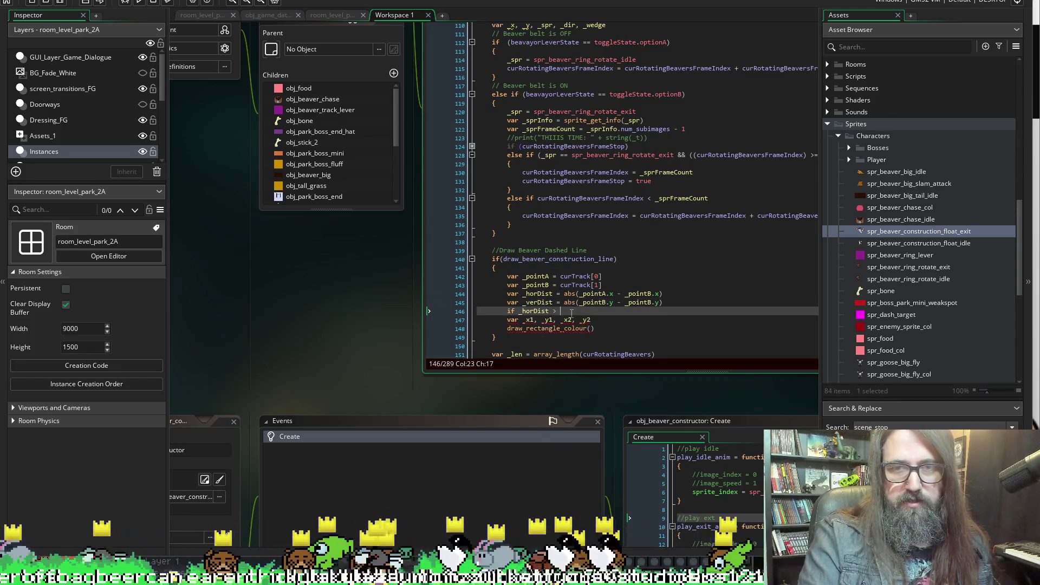
click(514, 311)
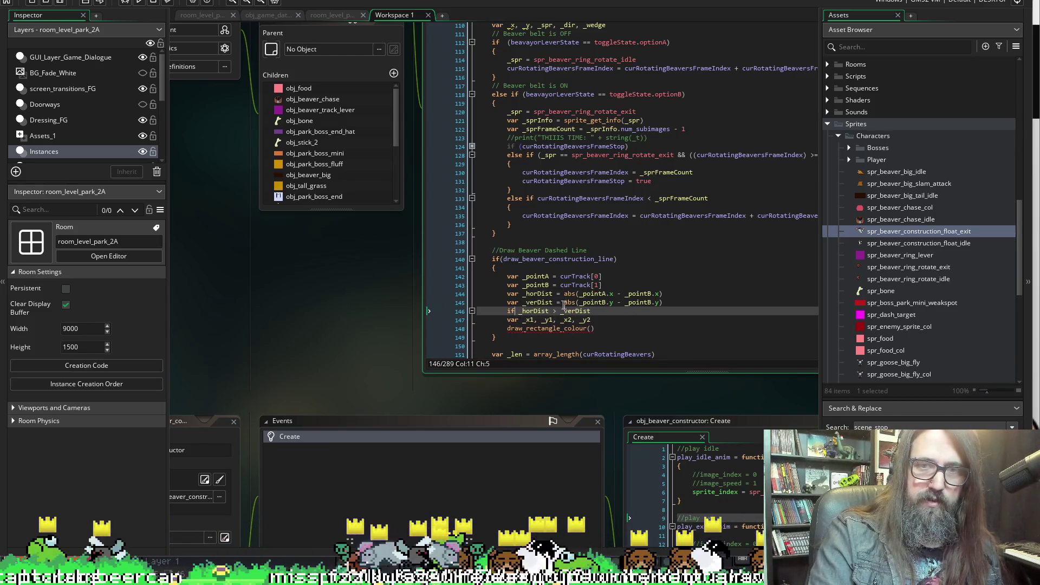
key(Right)
key(Right)
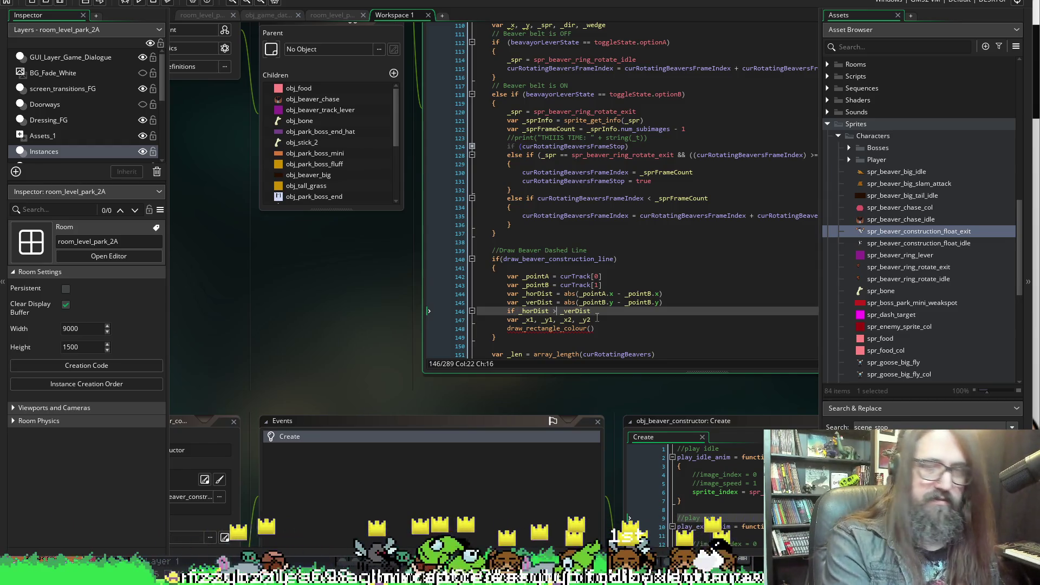
text(=)
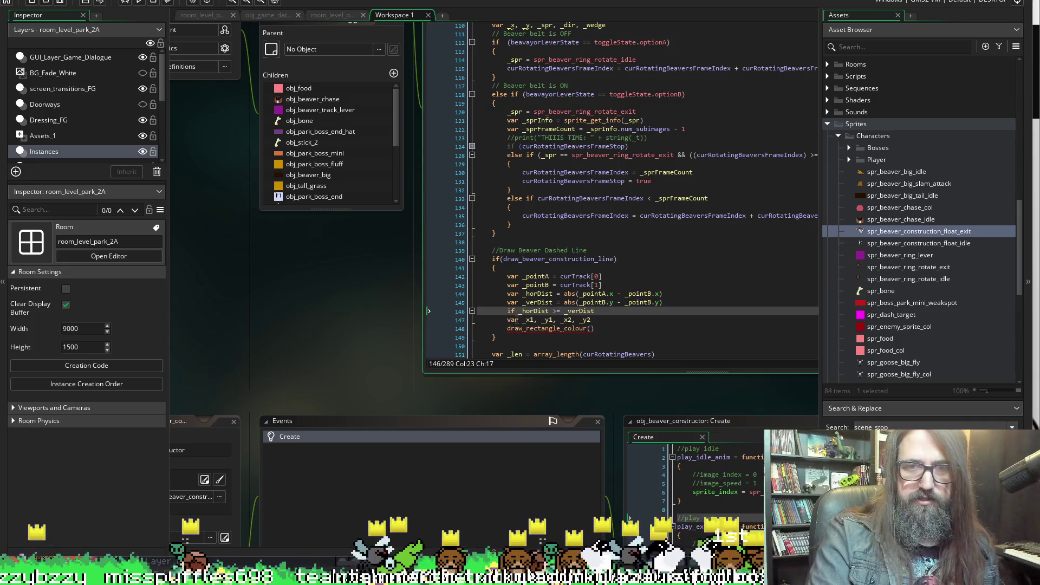
click(519, 311)
text(()
key(End)
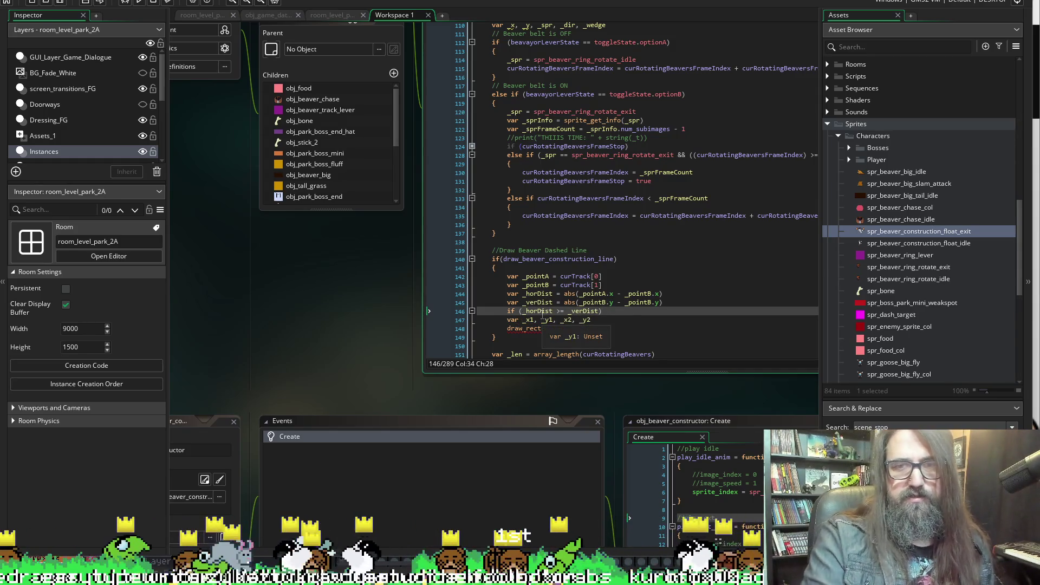
text(angle_colour())
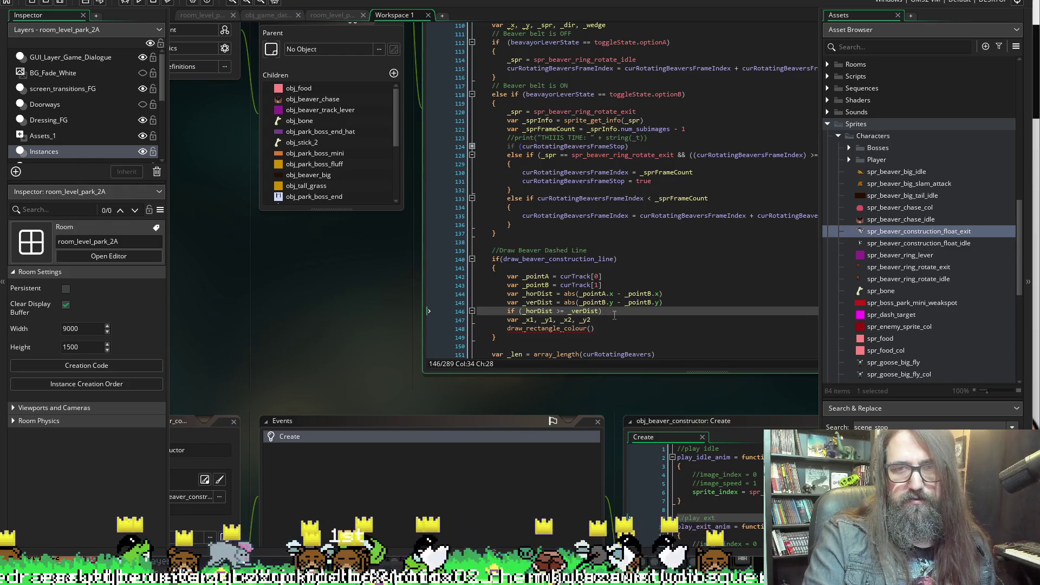
key(Right)
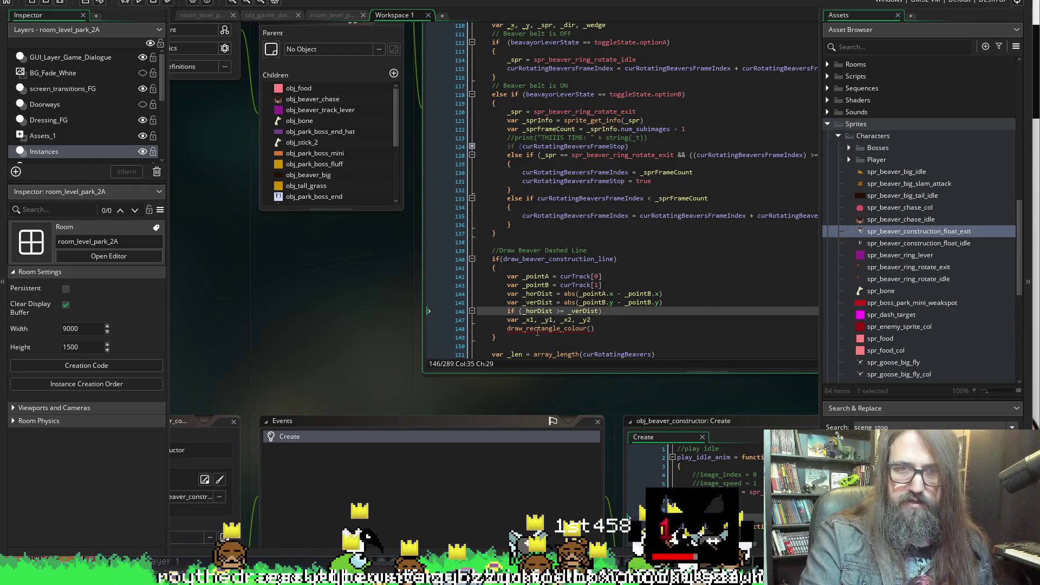
Add var _curDist = 0 on a new line below the _verDist calculation
drag(591, 320, 478, 319)
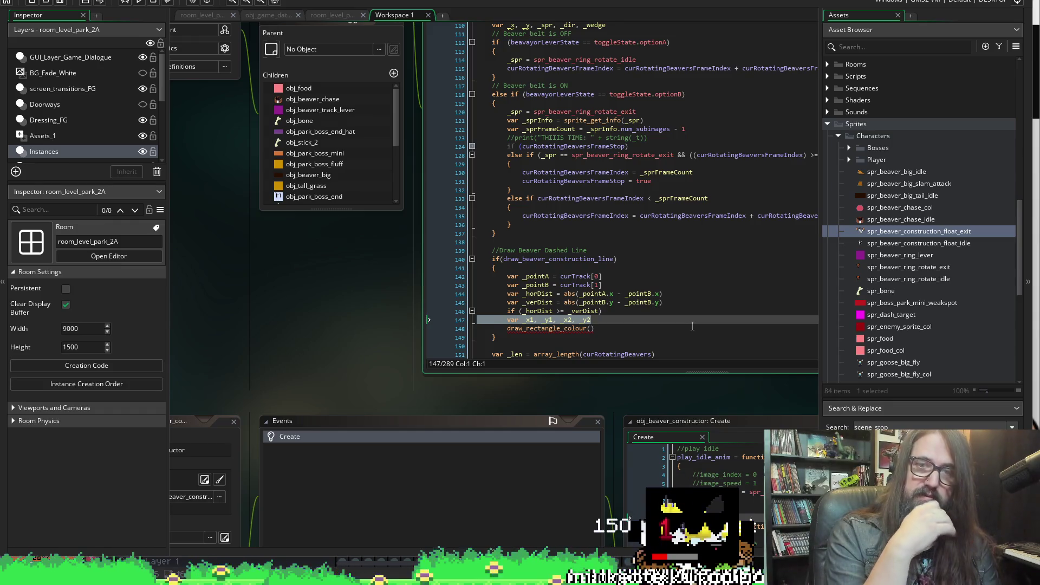
key(Up)
key(Up)
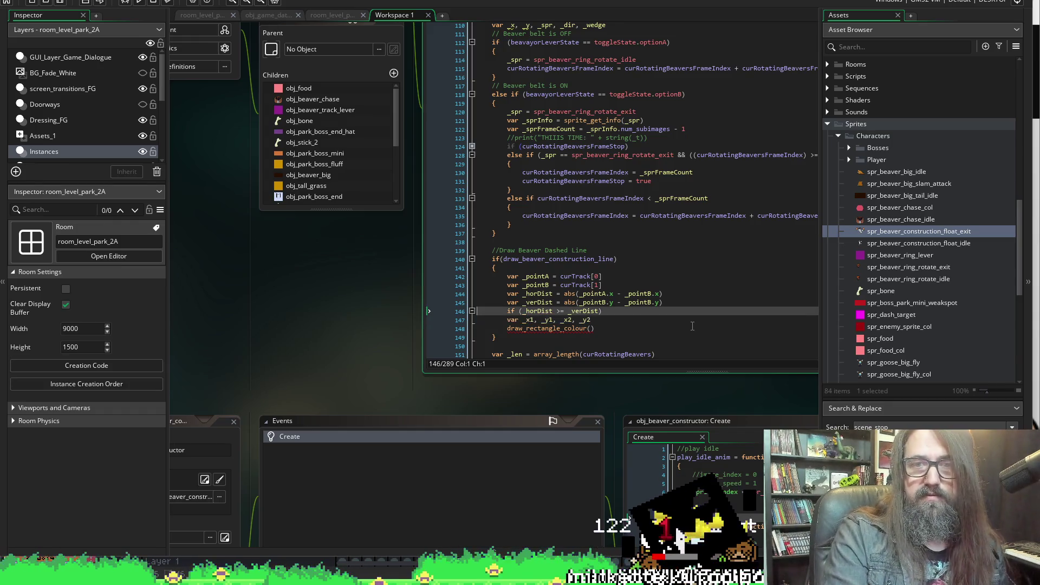
key(End)
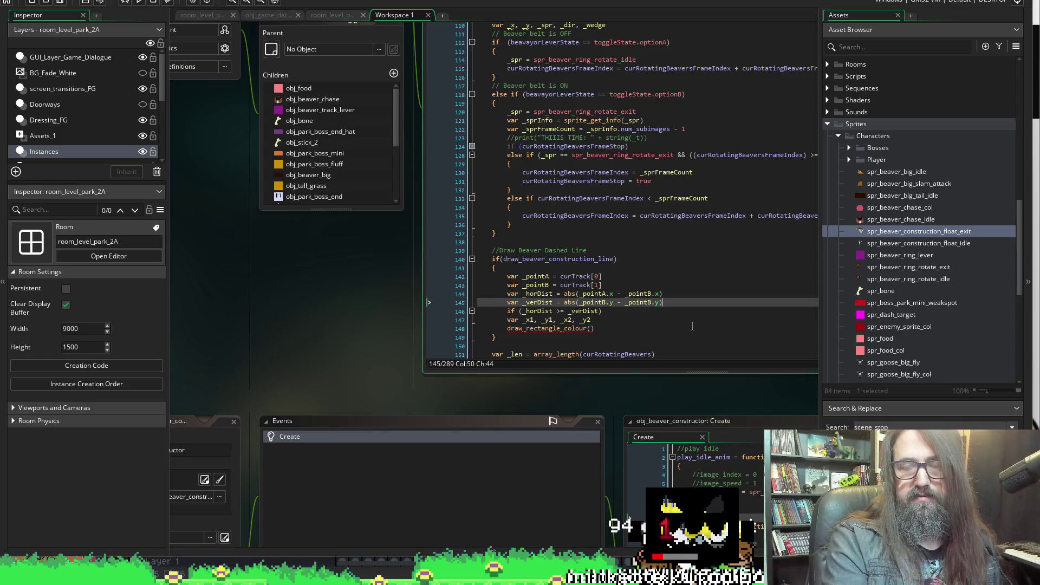
key(Return)
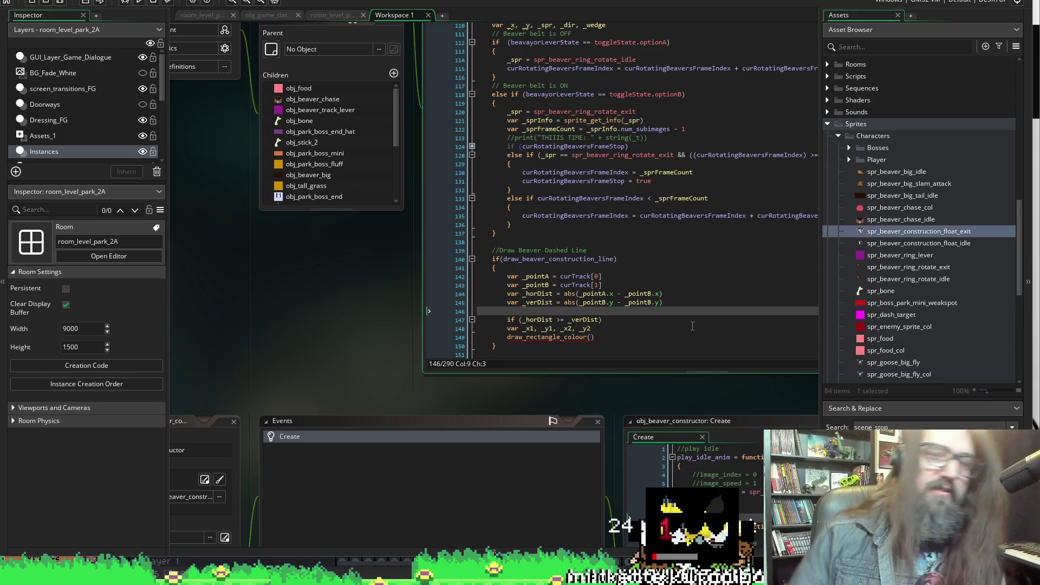
text(var)
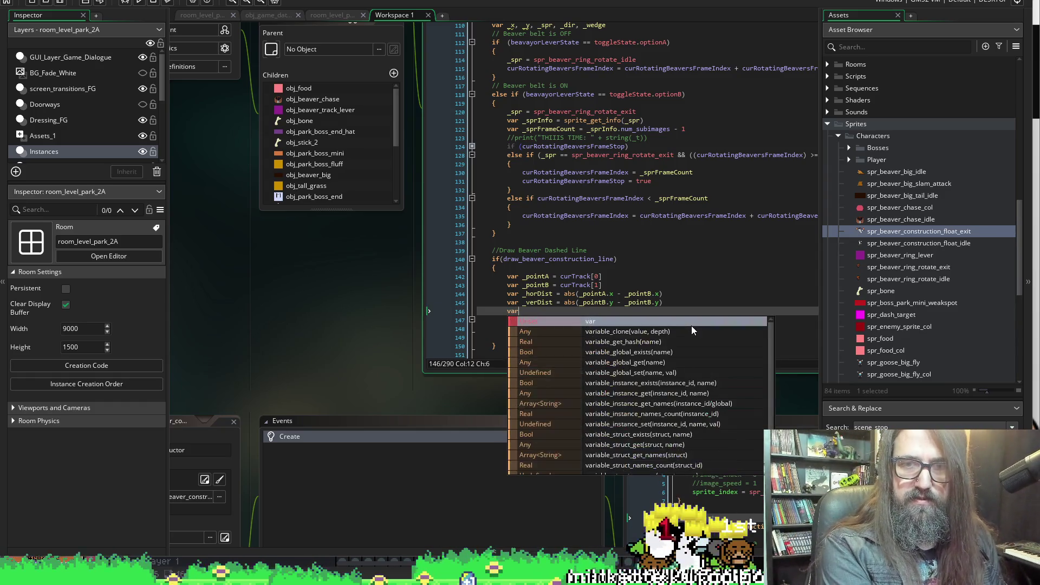
text( _cur)
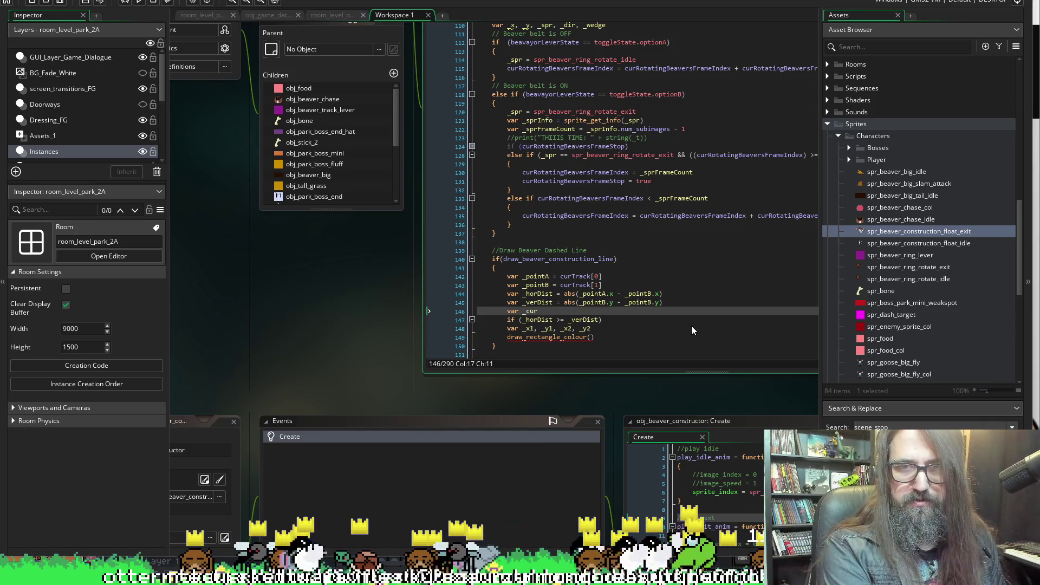
text(Dist = )
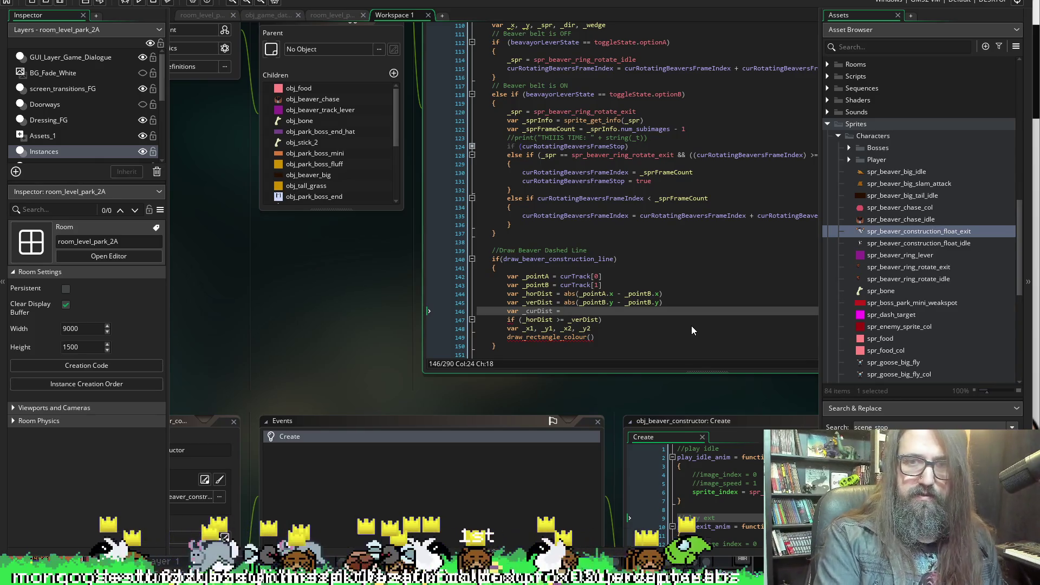
text(0)
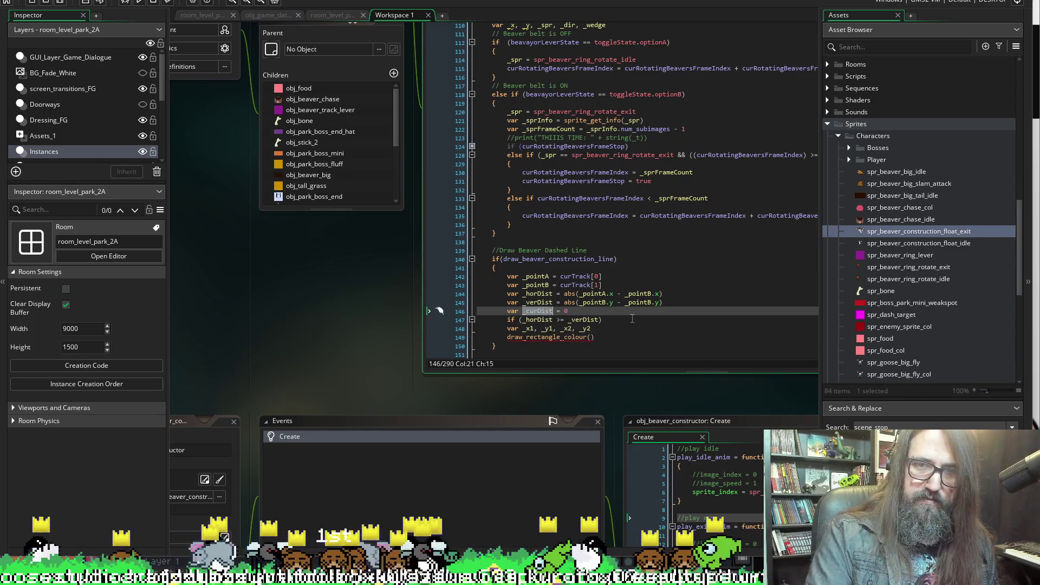
Make the if branch assign _curDist = _horDist
click(616, 320)
text(_curDist)
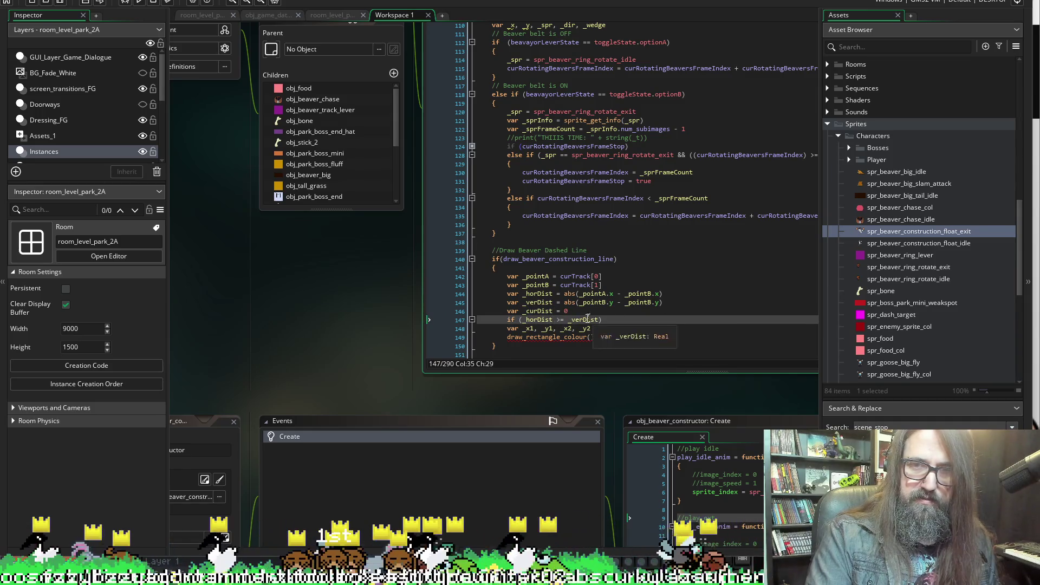
double_click(537, 320)
click(657, 321)
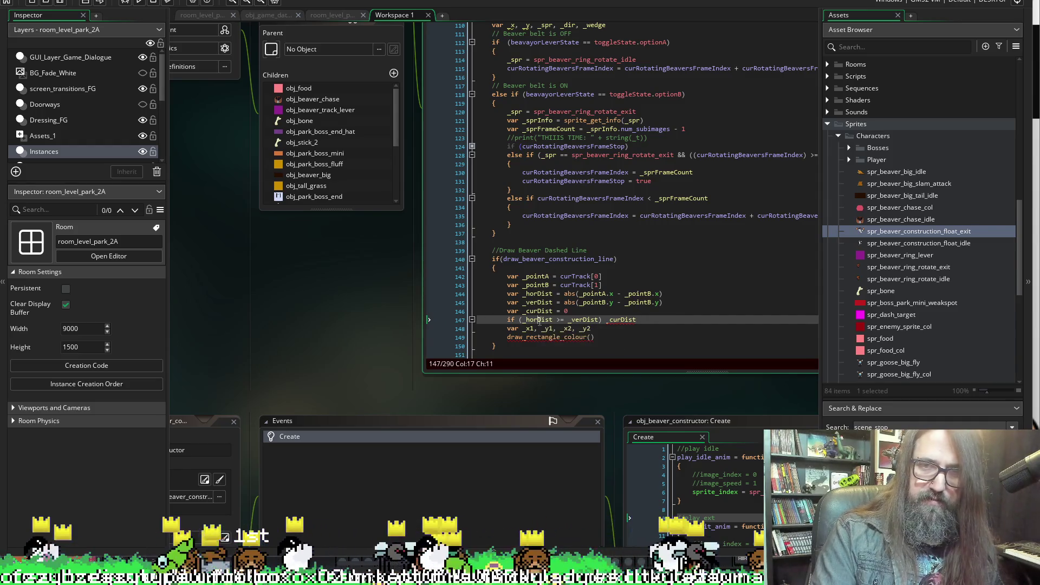
text(= _horDist)
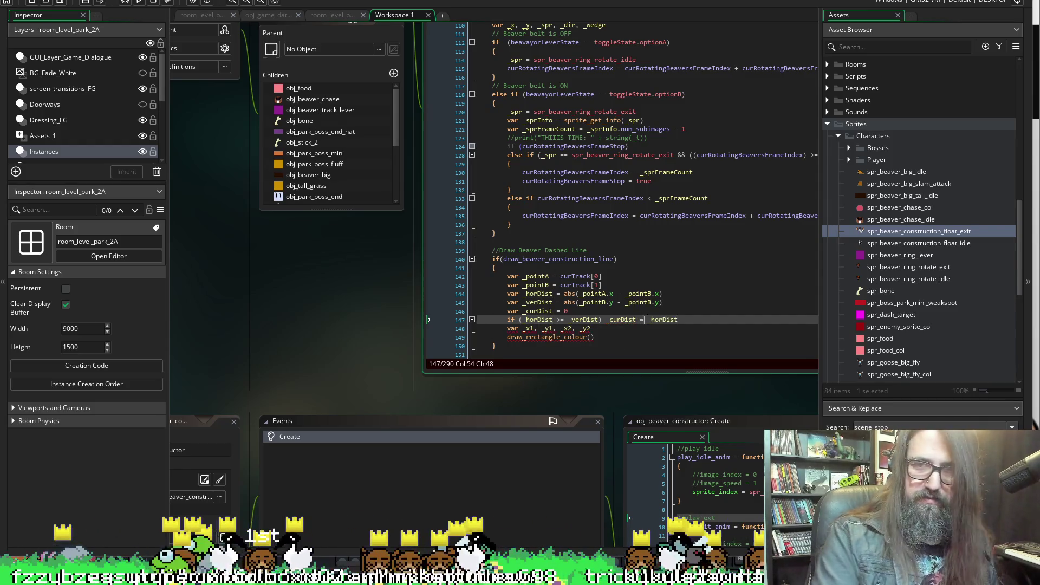
Add an else branch assigning _curDist = _verDist
double_click(585, 320)
click(699, 322)
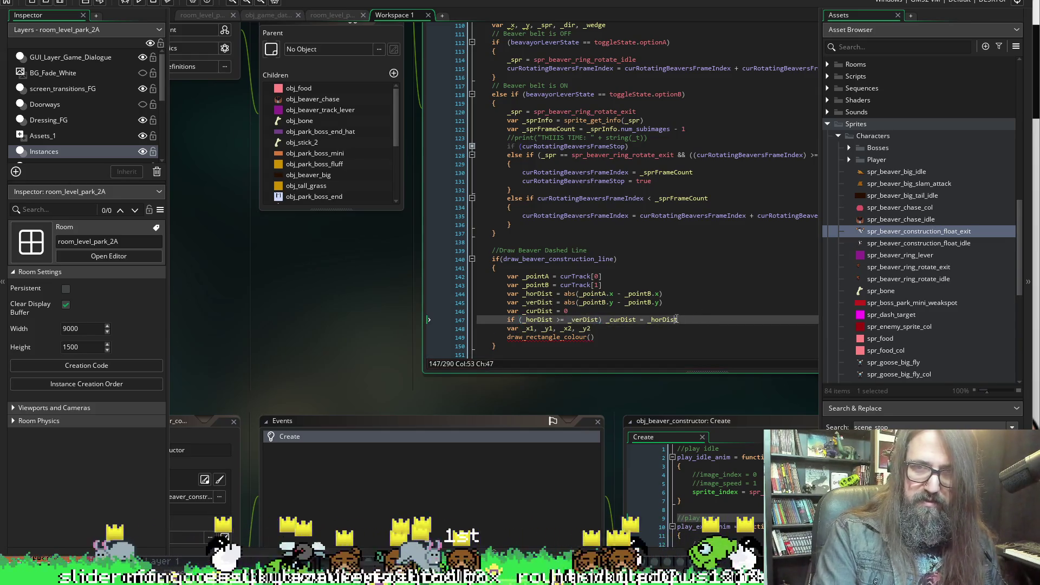
key(Down)
key(Up)
key(End)
key(Return)
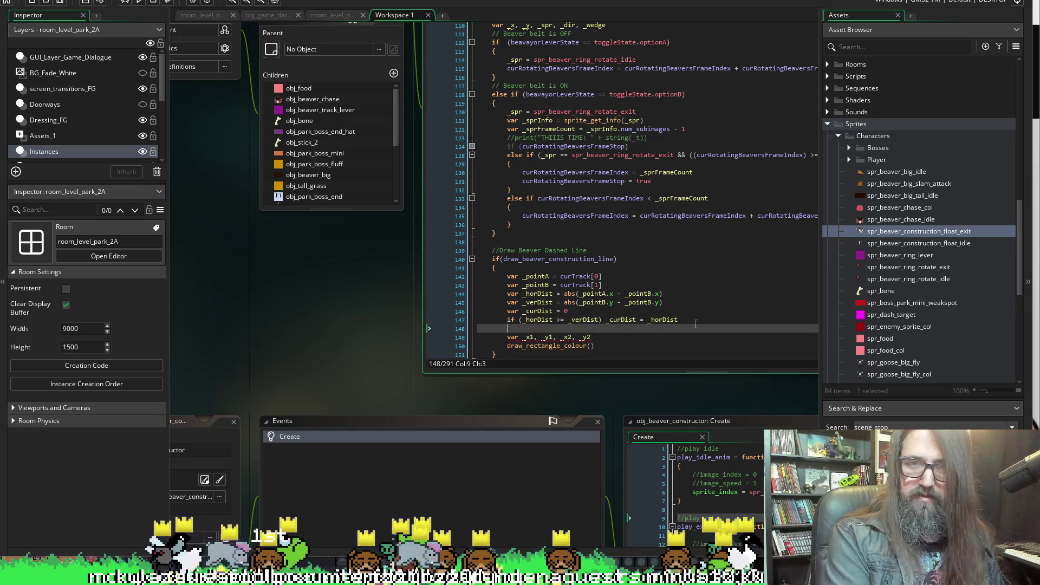
text(else _verDist)
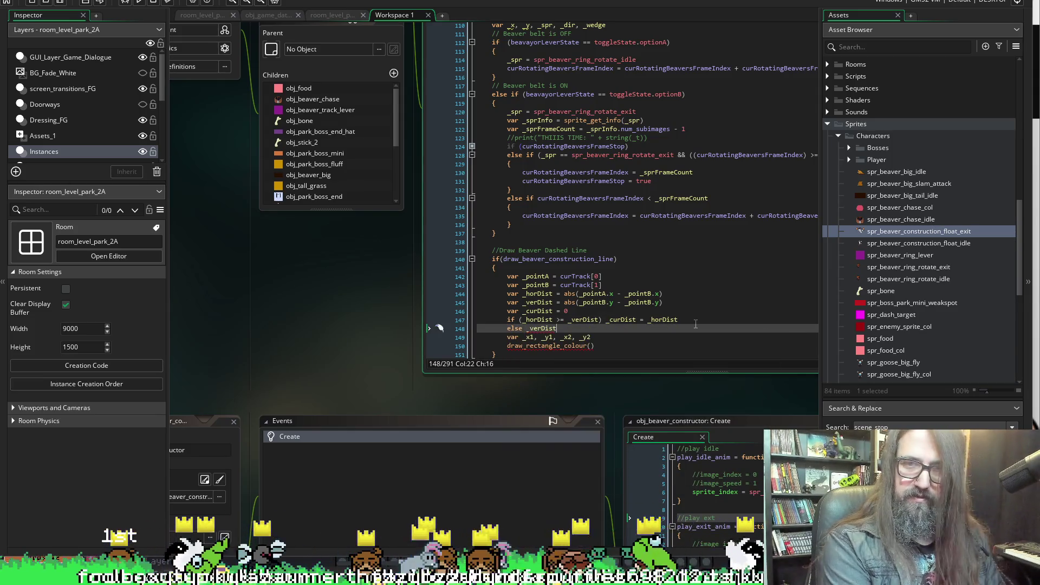
drag(645, 319, 606, 320)
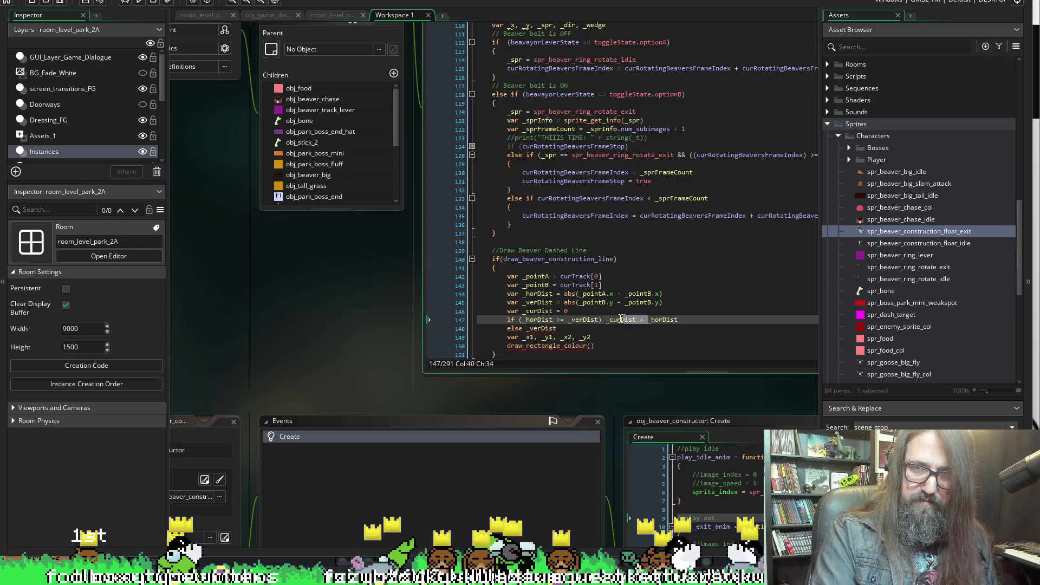
key(ctrl+c)
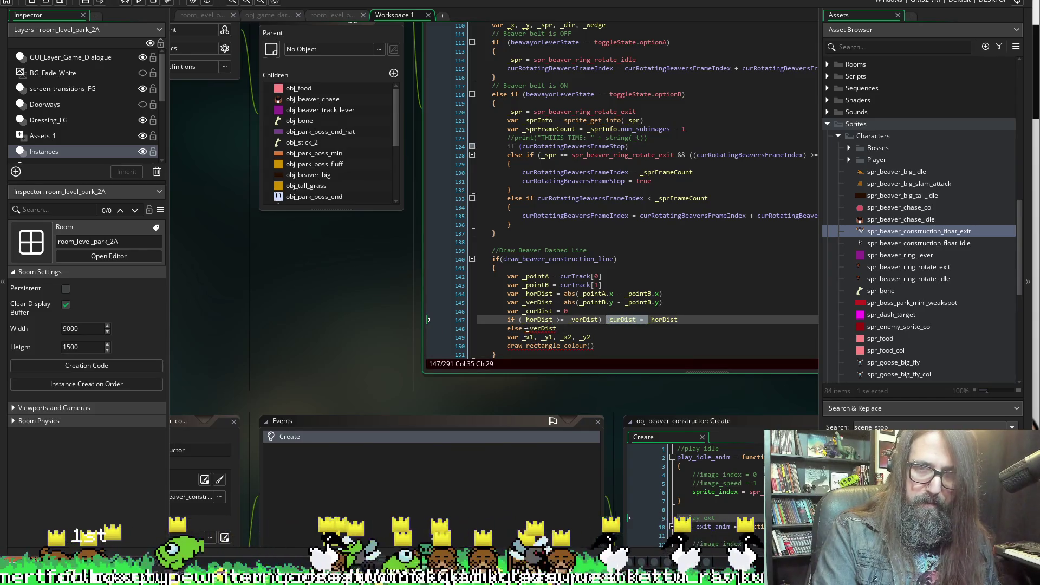
click(525, 328)
key(ctrl+v)
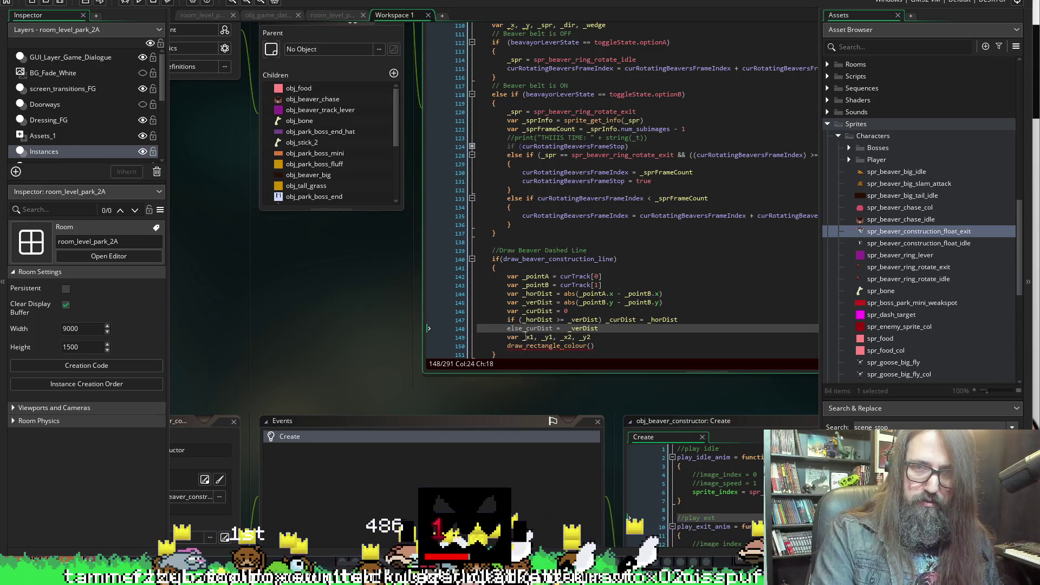
click(522, 328)
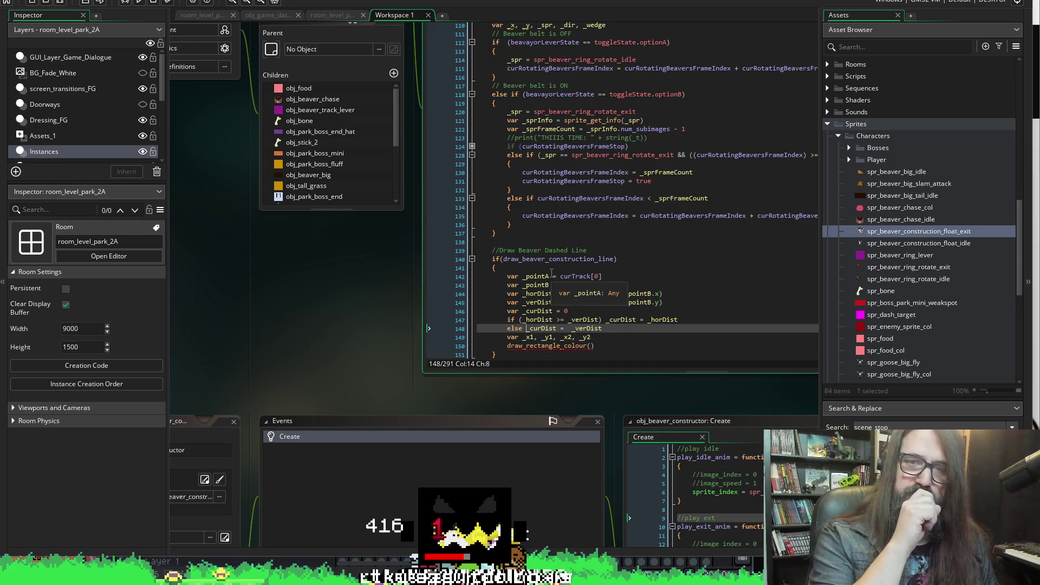
Delete the unused var _x1, _y1, _x2, _y2 declaration line
scroll(535, 349, down, 1)
click(607, 314)
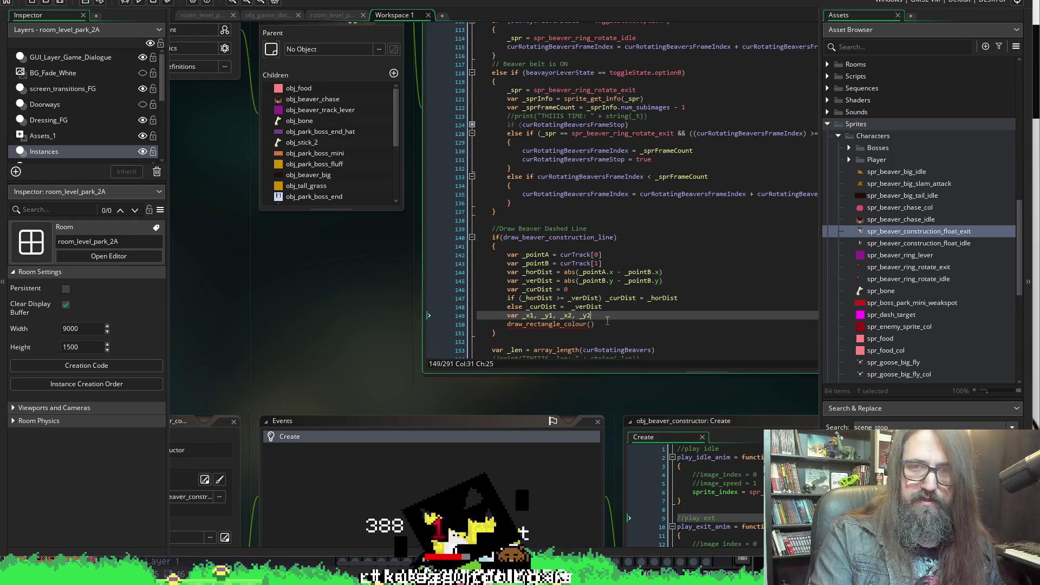
key(shift+Home)
key(BackSpace)
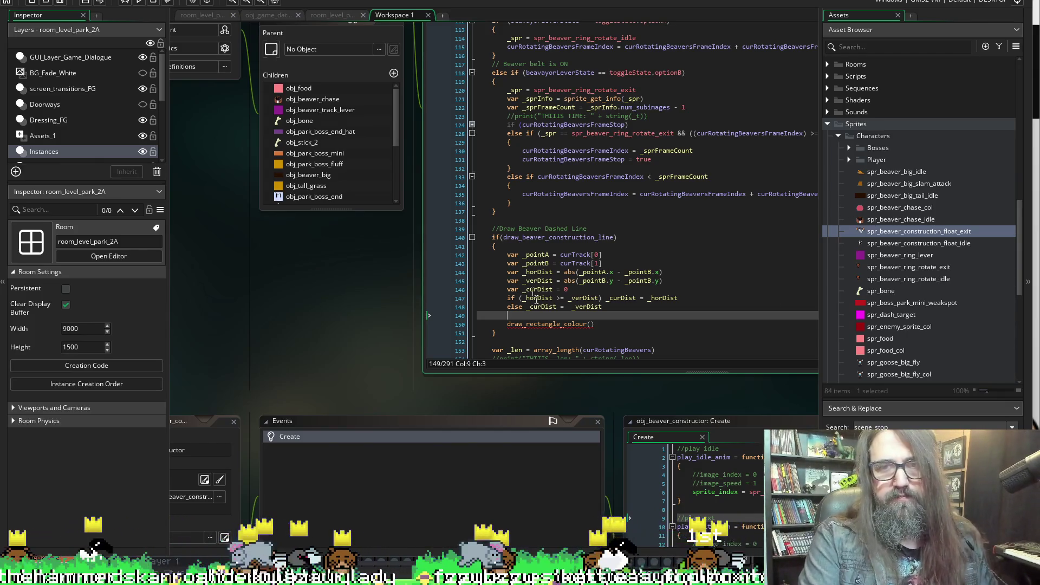
scroll(521, 280, down, 2)
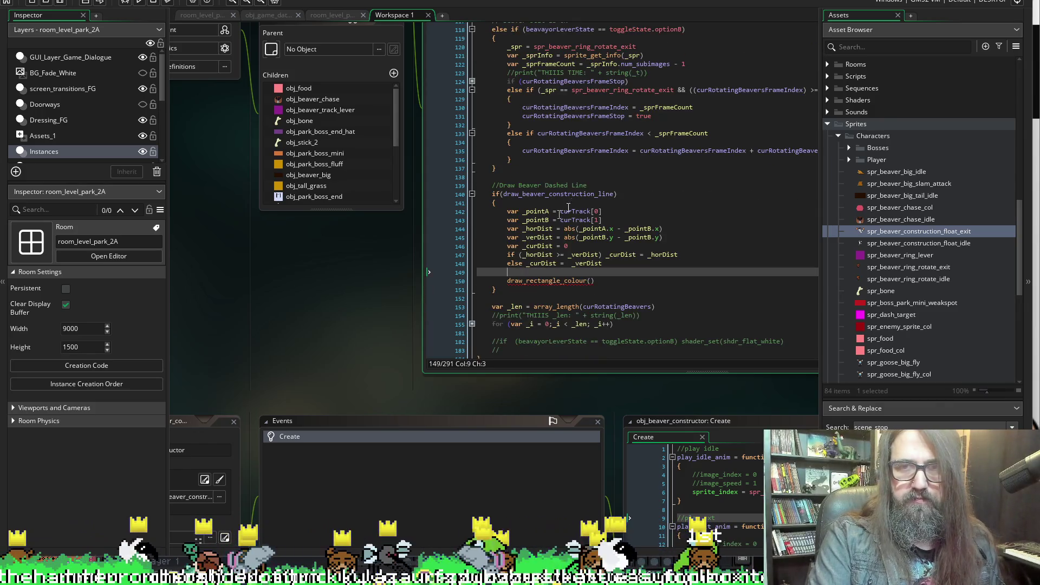
Add a line after draw_rectangle_colour() on line 150 and start typing a tiler function name
click(600, 280)
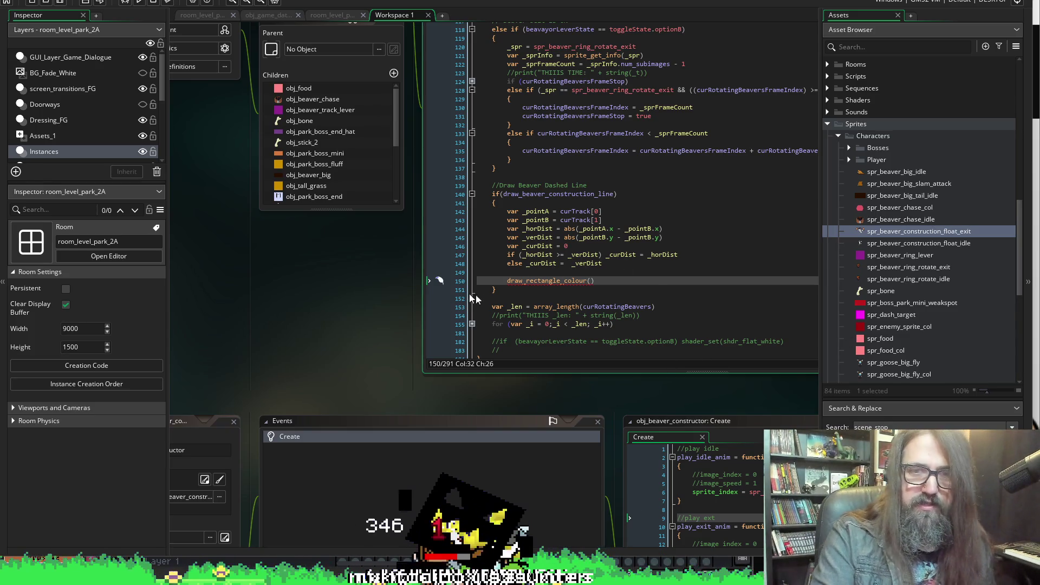
key(Return)
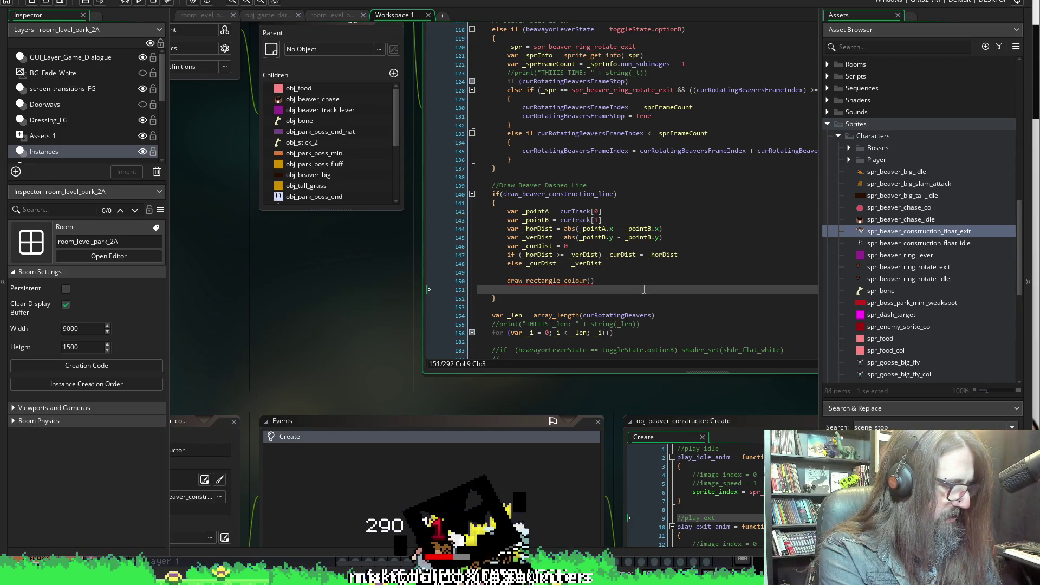
text(til)
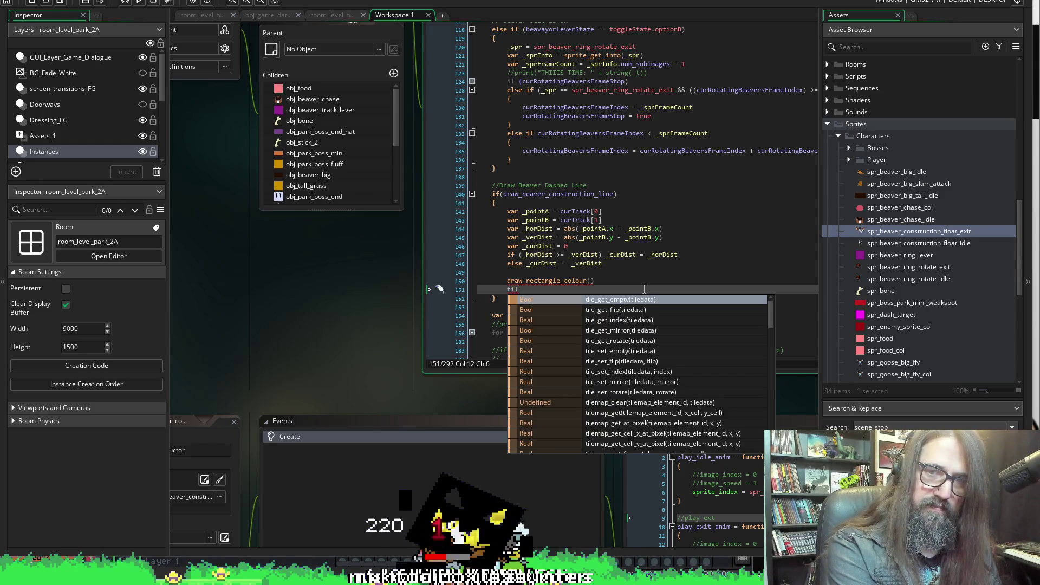
text(eing)
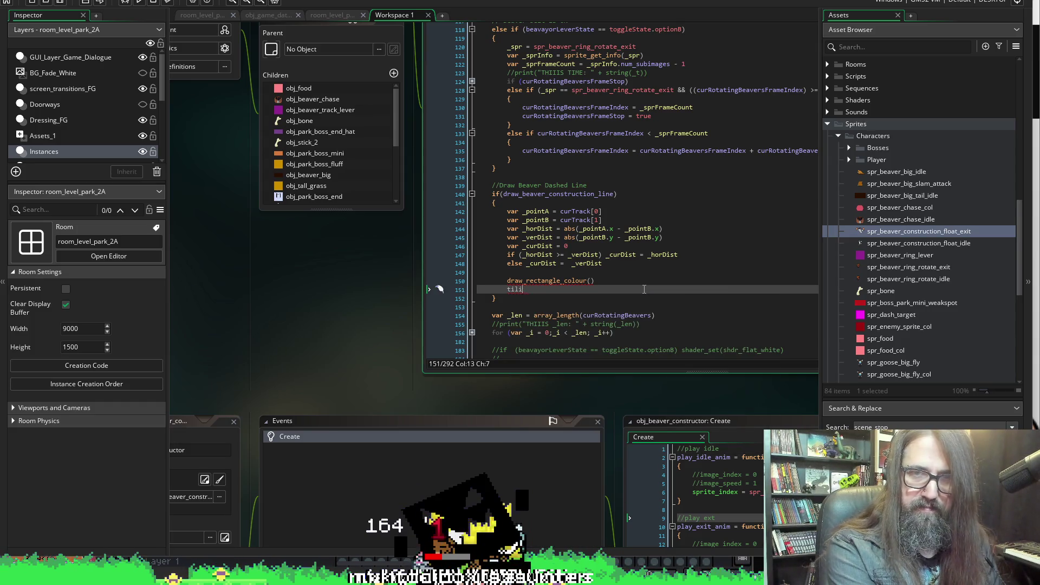
key(BackSpace)
text(er)
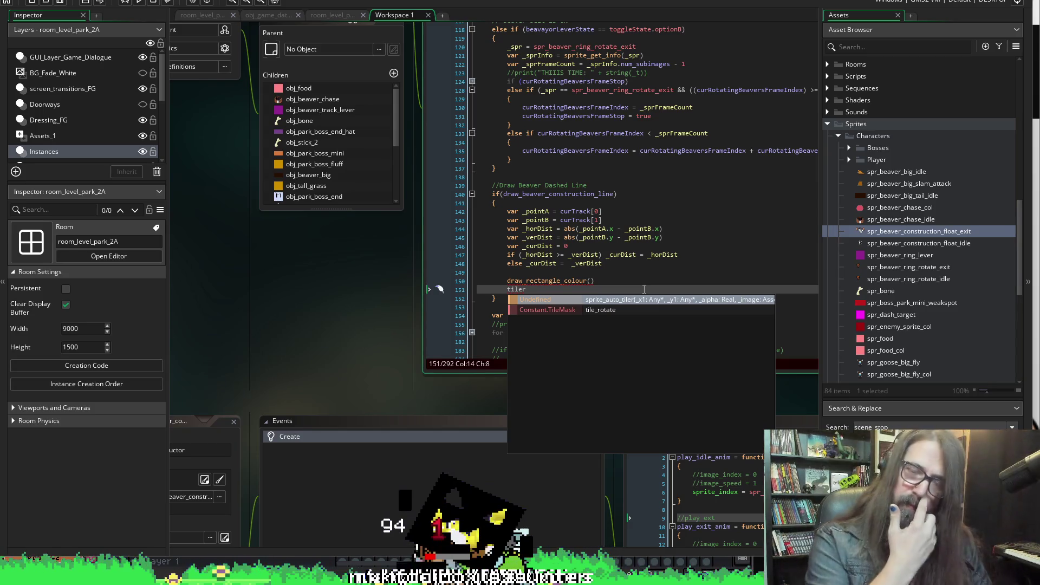
Accept the sprite_auto_tiler() completion and search the project for all its uses
click(612, 299)
key(Left)
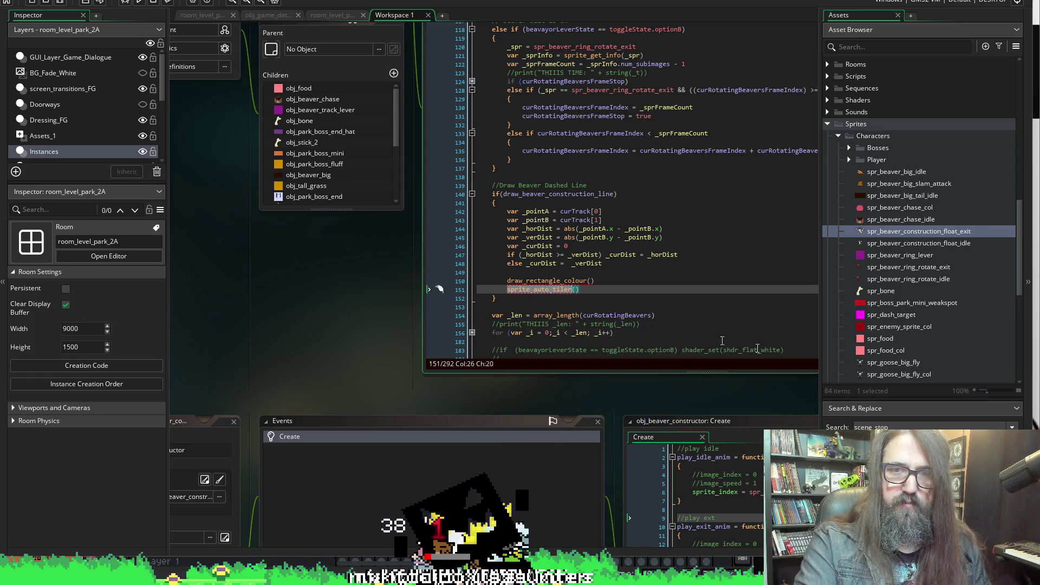
key(ctrl+shift+f)
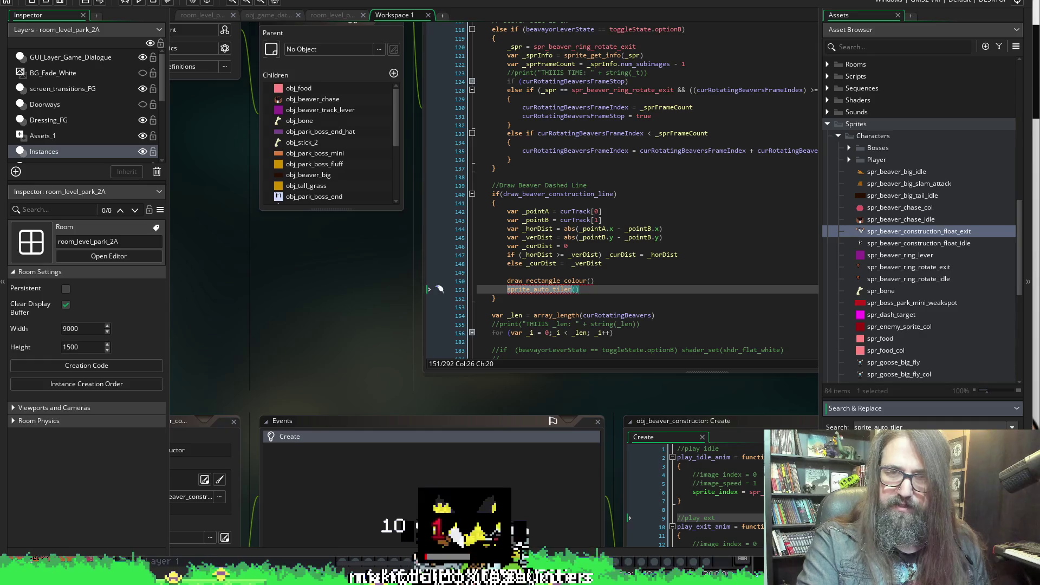
key(Return)
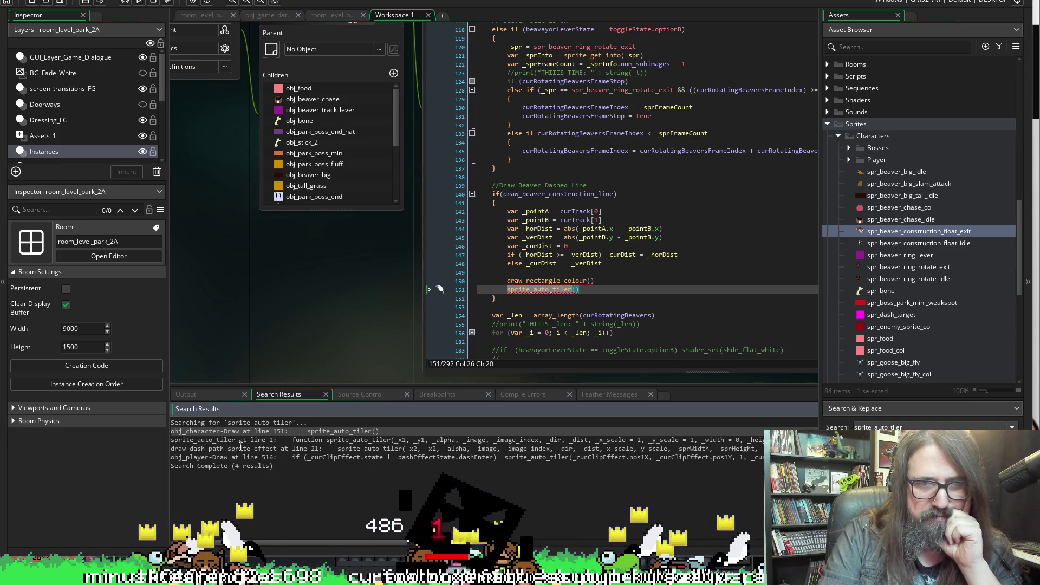
double_click(355, 451)
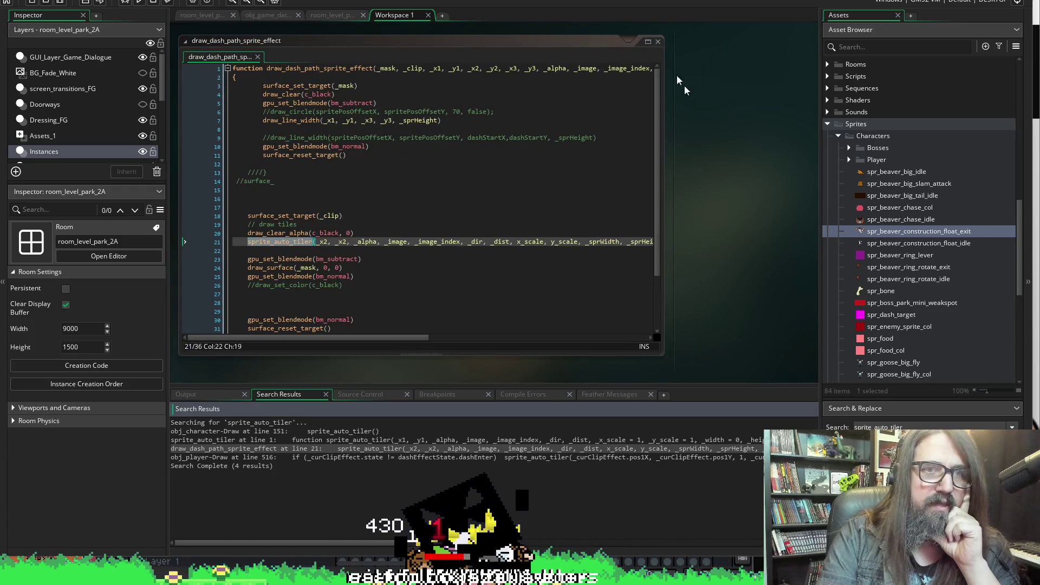
click(658, 43)
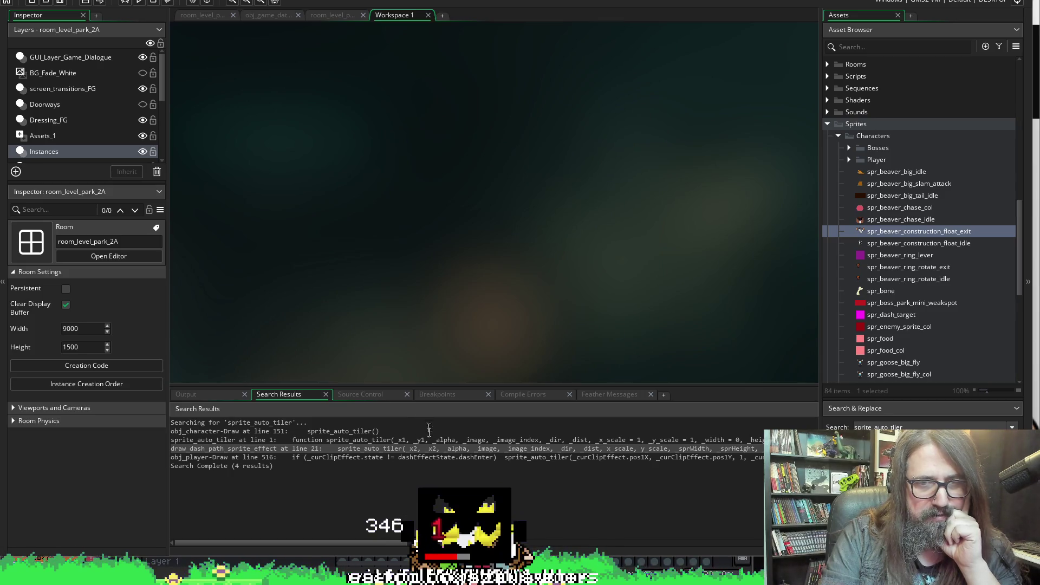
scroll(471, 232, up, 5)
scroll(848, 183, up, 5)
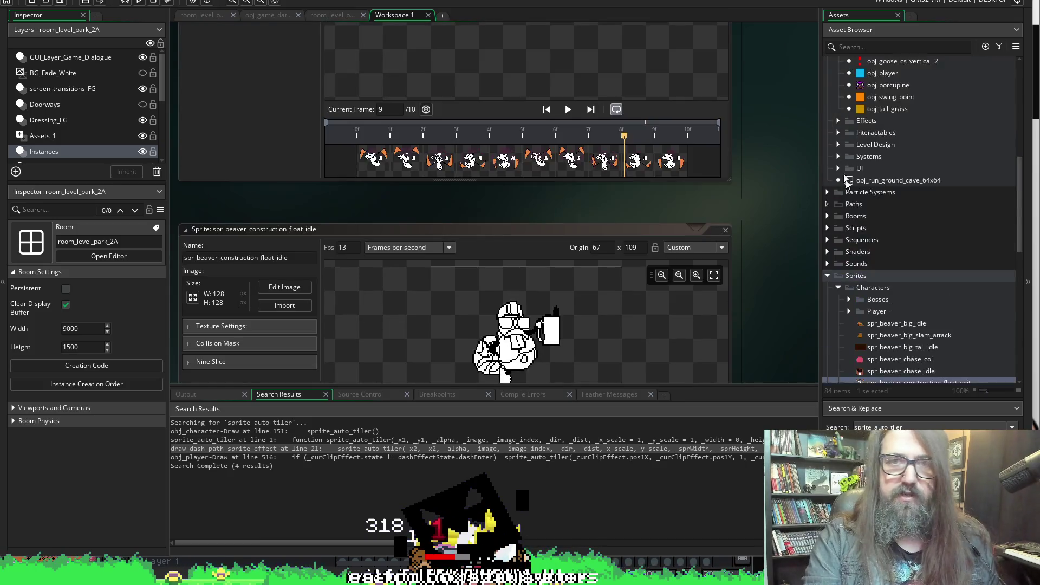
scroll(789, 214, down, 5)
scroll(390, 157, up, 3)
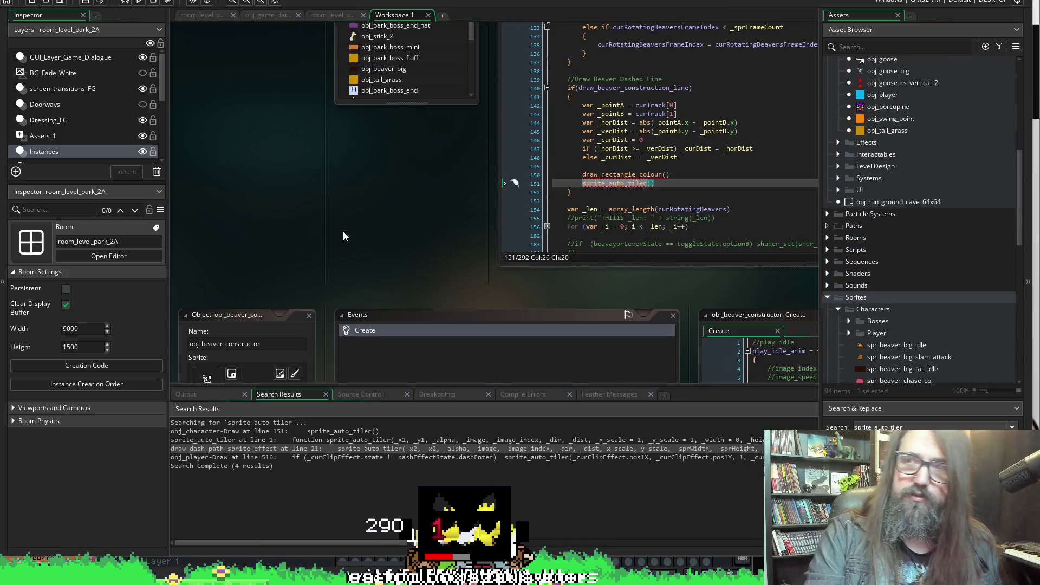
scroll(356, 233, right, 3)
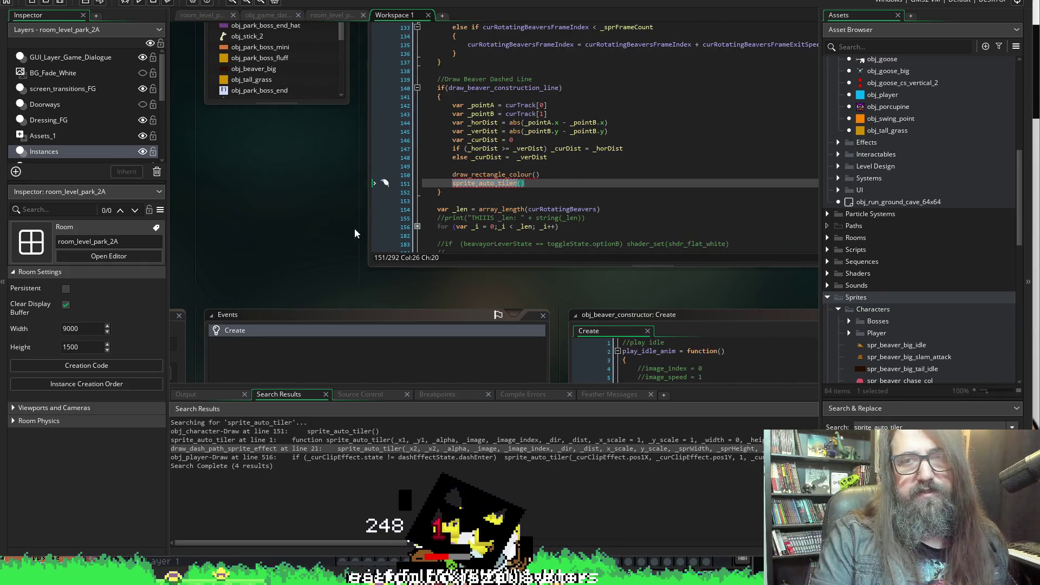
scroll(355, 233, right, 2)
Comment out the draw_rectangle_colour() line with Ctrl+K
click(346, 191)
scroll(358, 163, down, 1)
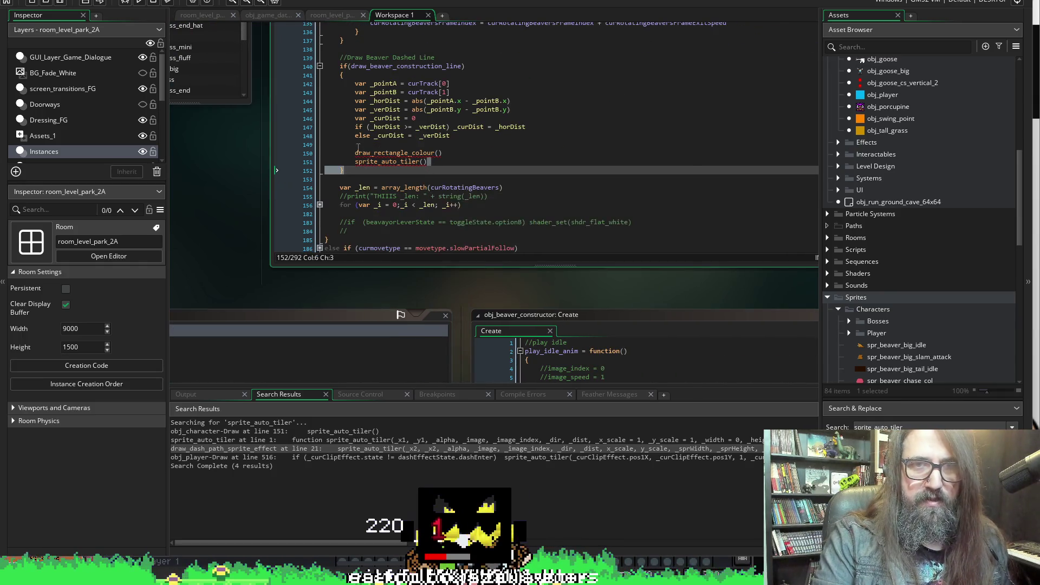
click(358, 145)
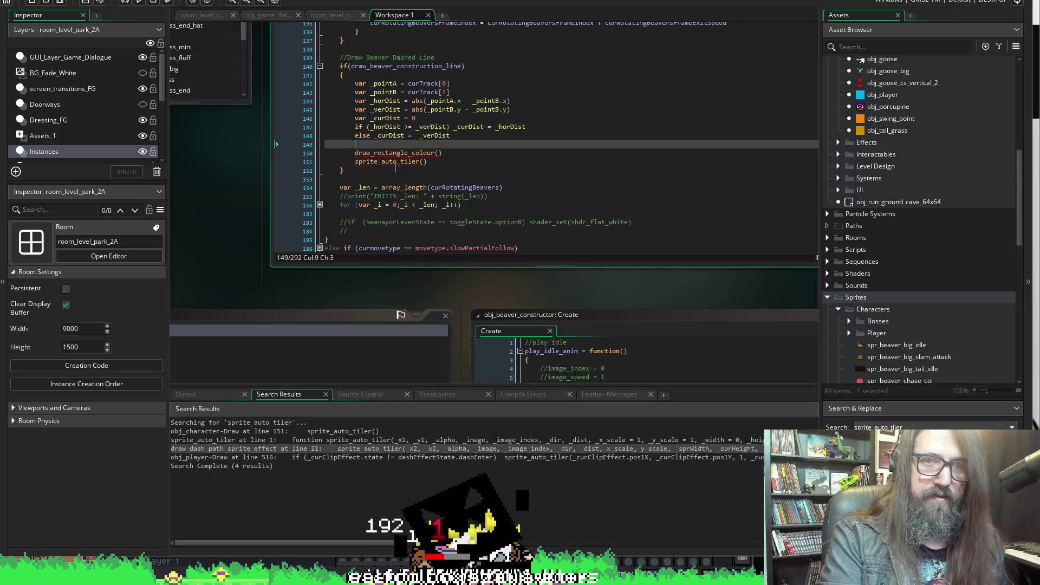
key(Down)
key(ctrl+k)
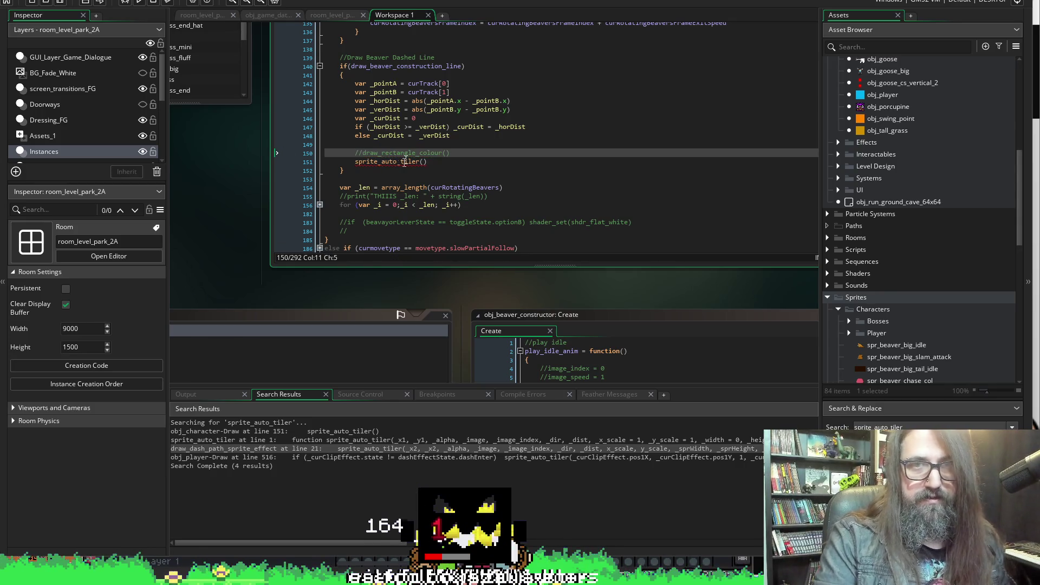
Pass _pointA into sprite_auto_tiler() and comment it out as //sprite_auto_tiler(_pointA)
click(405, 162)
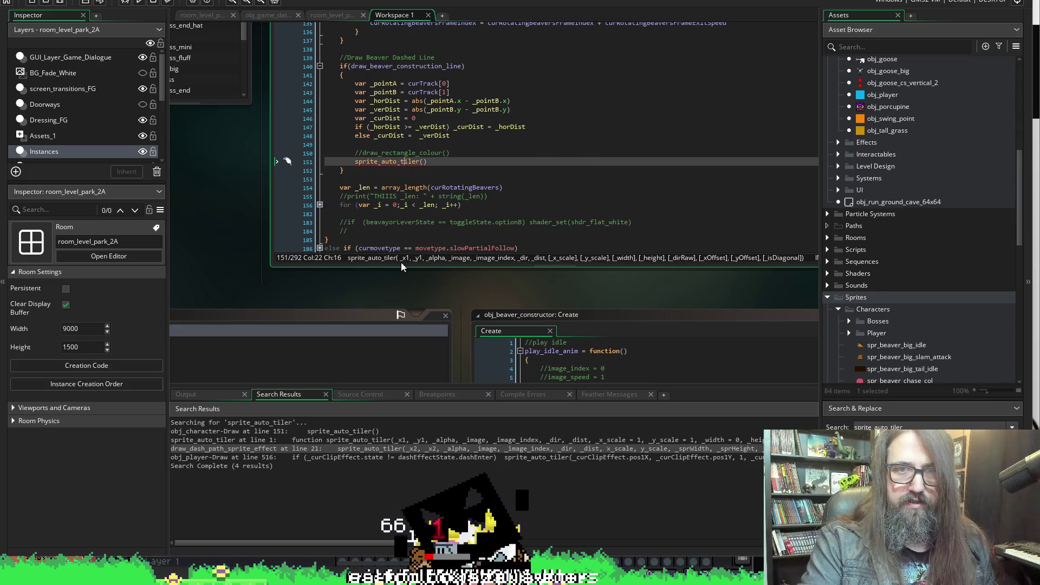
double_click(390, 85)
key(ctrl+c)
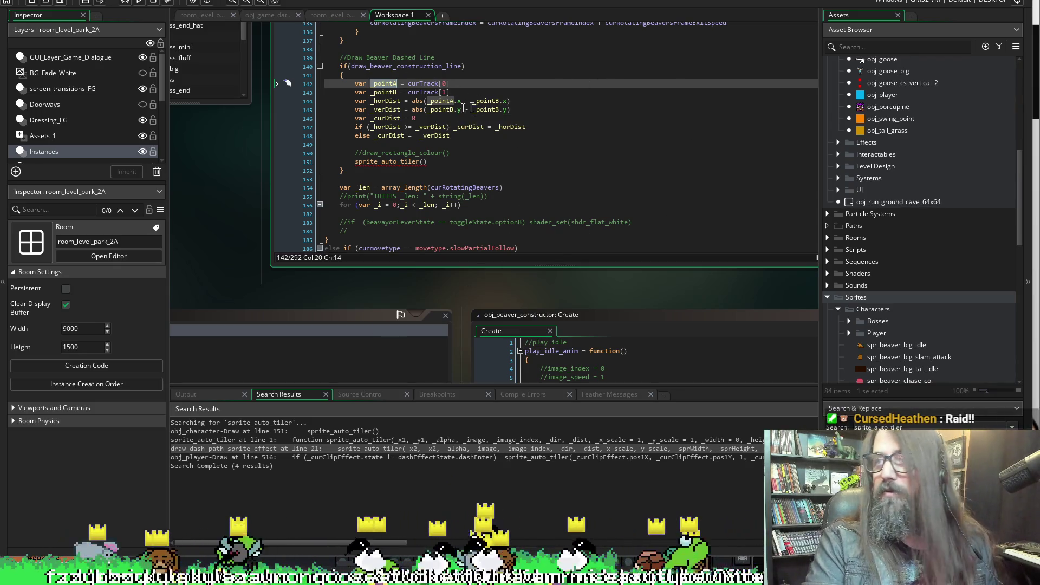
click(422, 161)
key(ctrl+v)
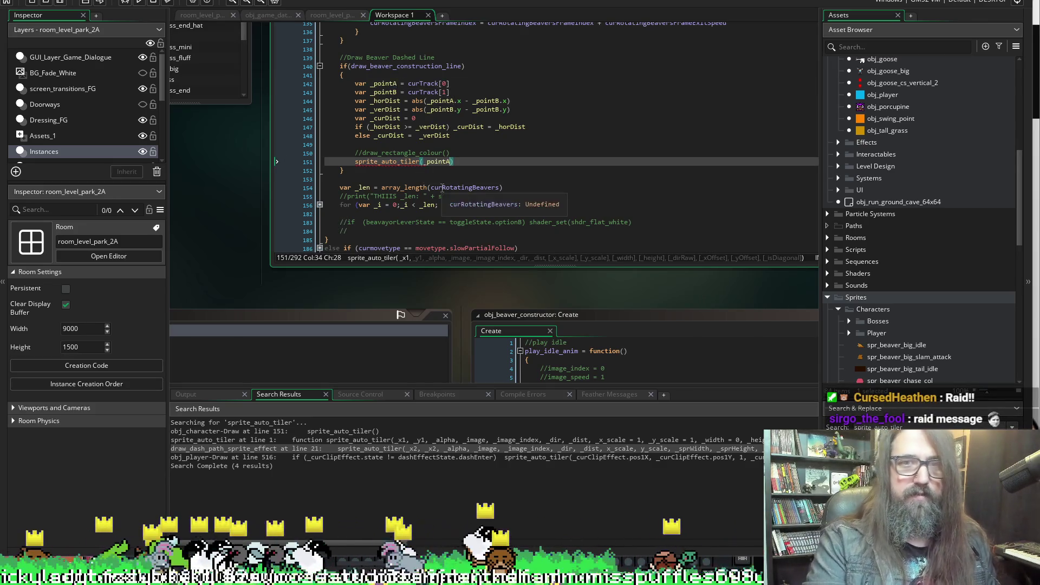
key(Home)
text(//)
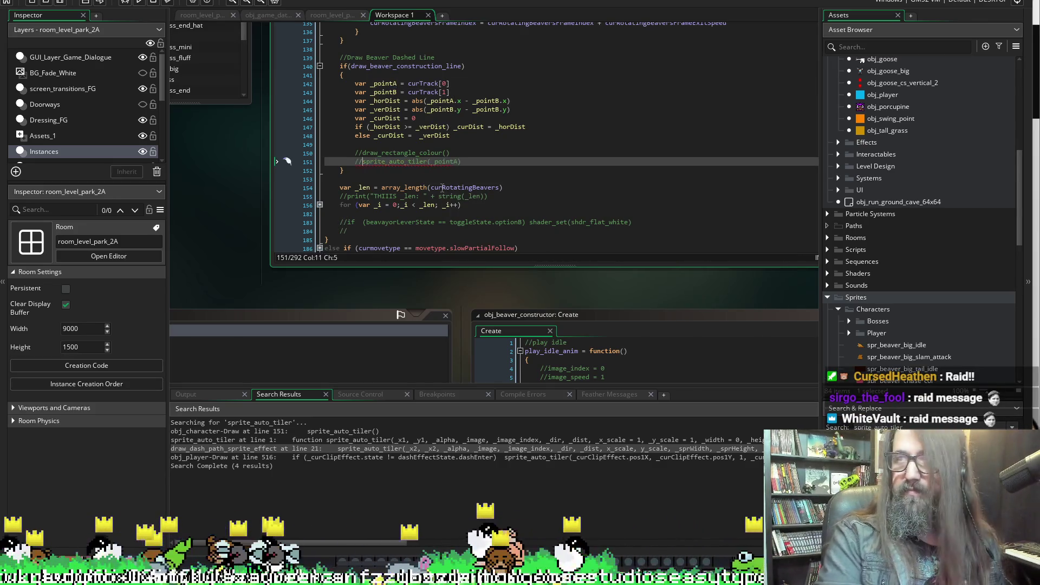
scroll(412, 162, up, 3)
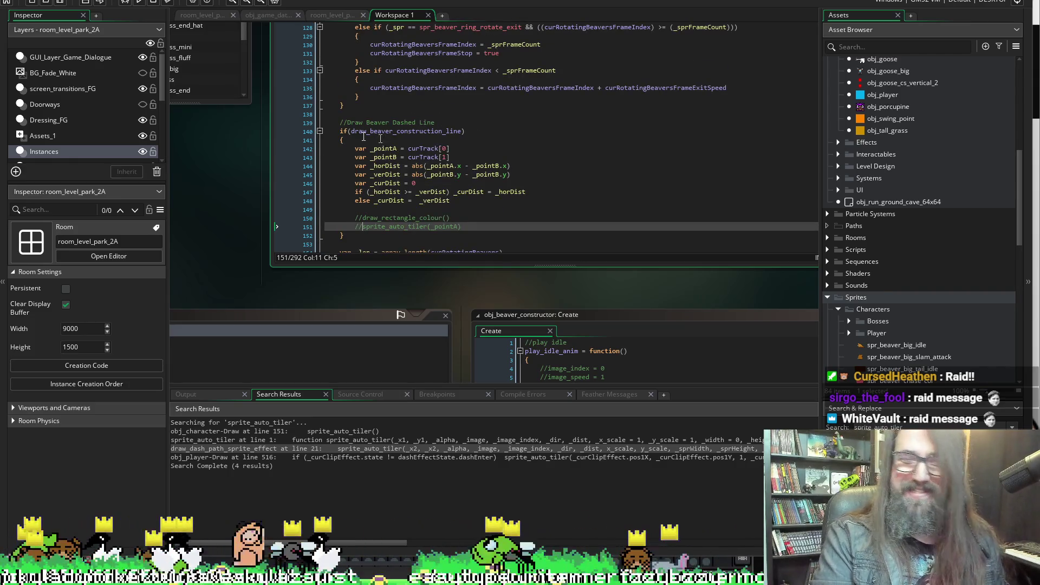
scroll(380, 138, down, 2)
Comment out lines 140–152, the Draw Beaver Dashed Line block, with Ctrl+K and relaunch the game
drag(345, 192, 340, 89)
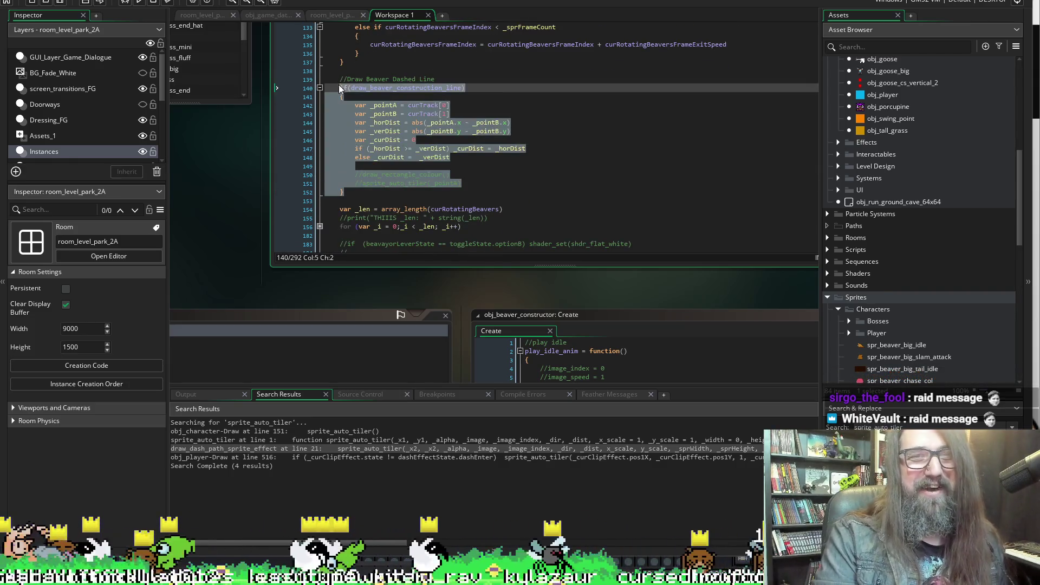
key(ctrl+k)
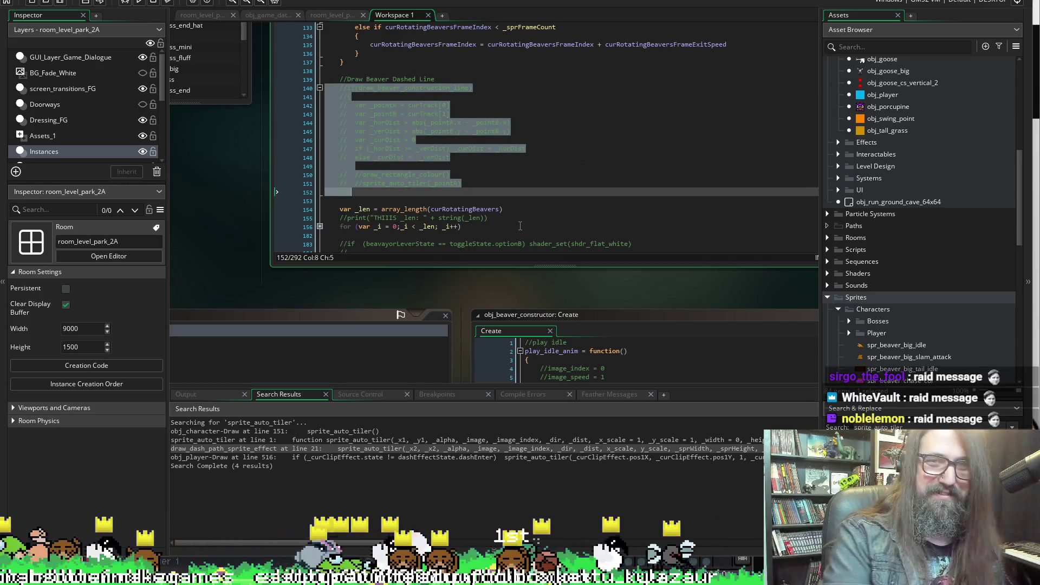
click(589, 133)
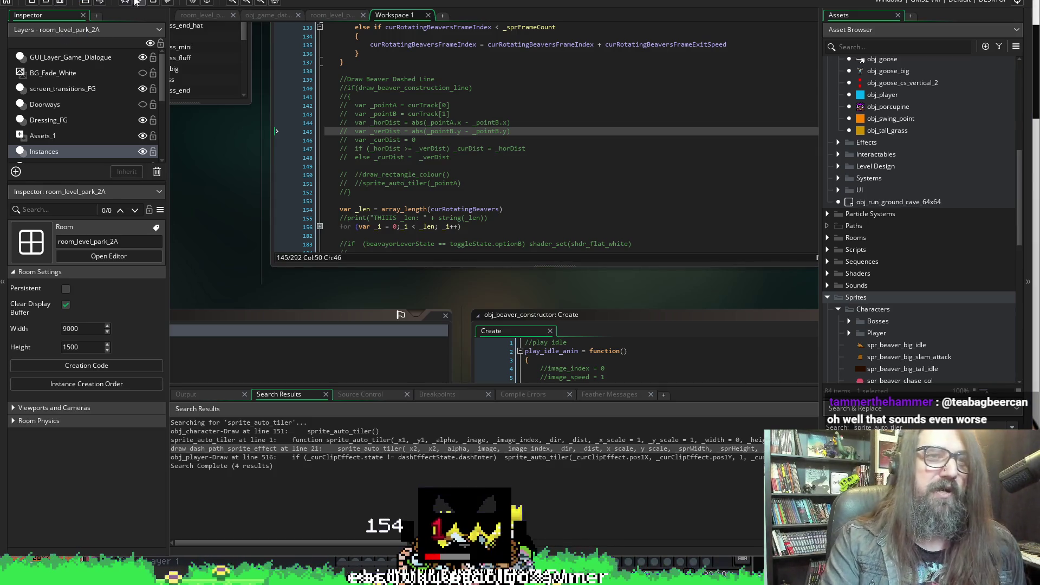
click(139, 2)
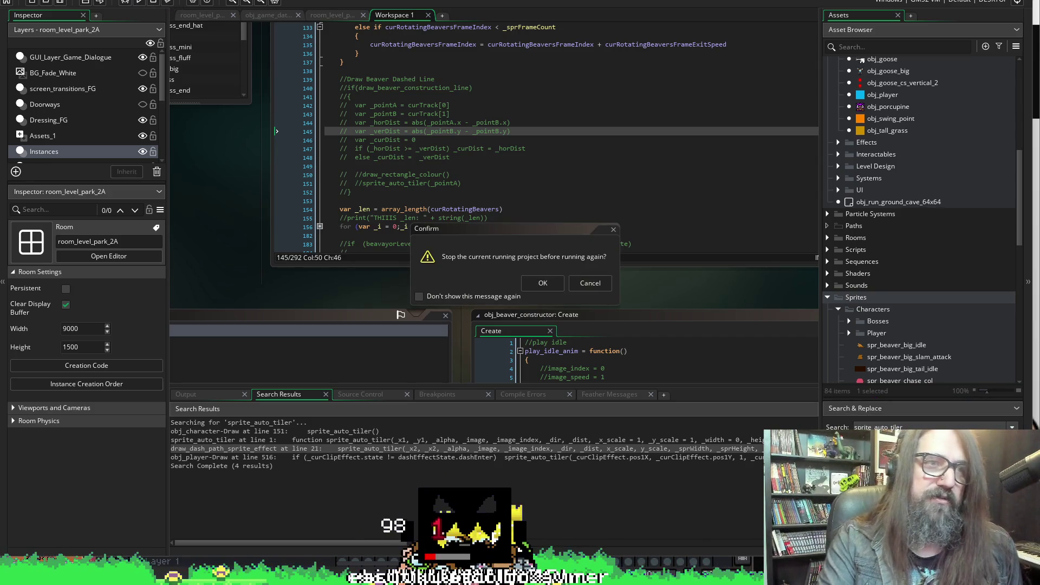
Confirm stopping the current run so the project rebuilds and reaches the title menu
click(530, 284)
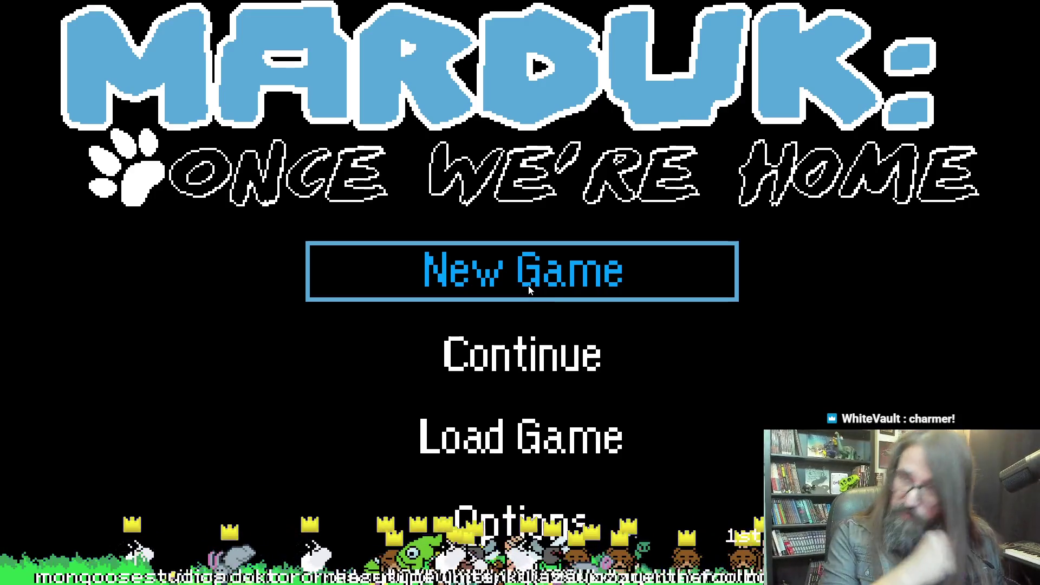
Pick Continue on the title menu, play the rocky cave level, then close the game with Alt+F4
key(Down)
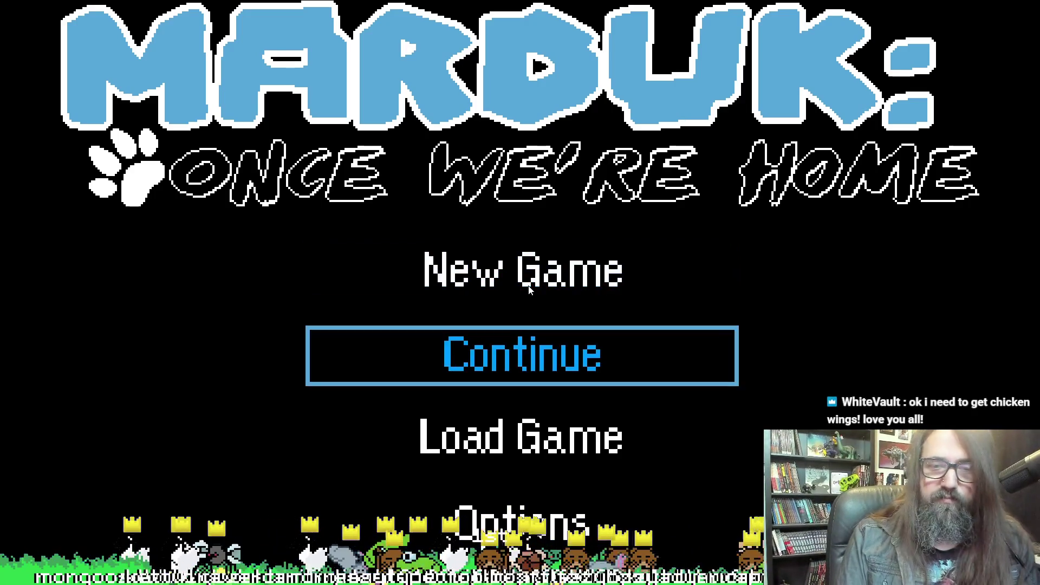
key(Up)
key(Down)
key(Down)
key(Down)
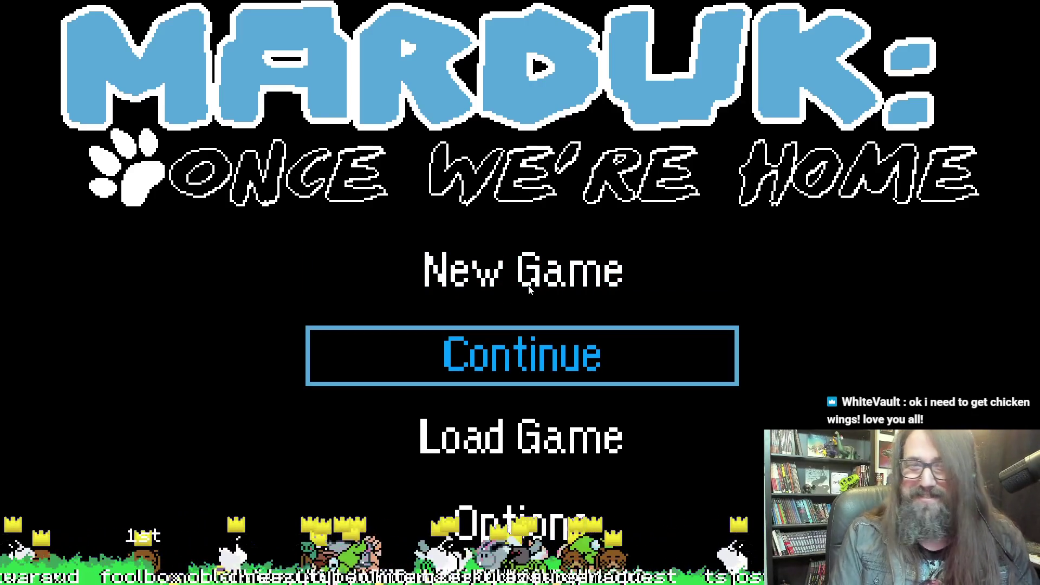
key(Return)
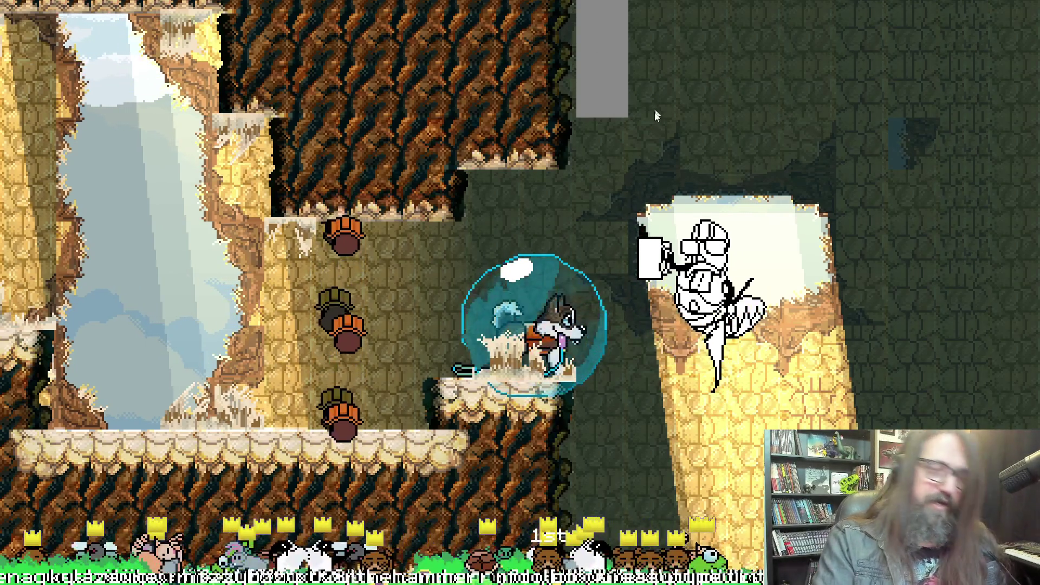
key(alt+F4)
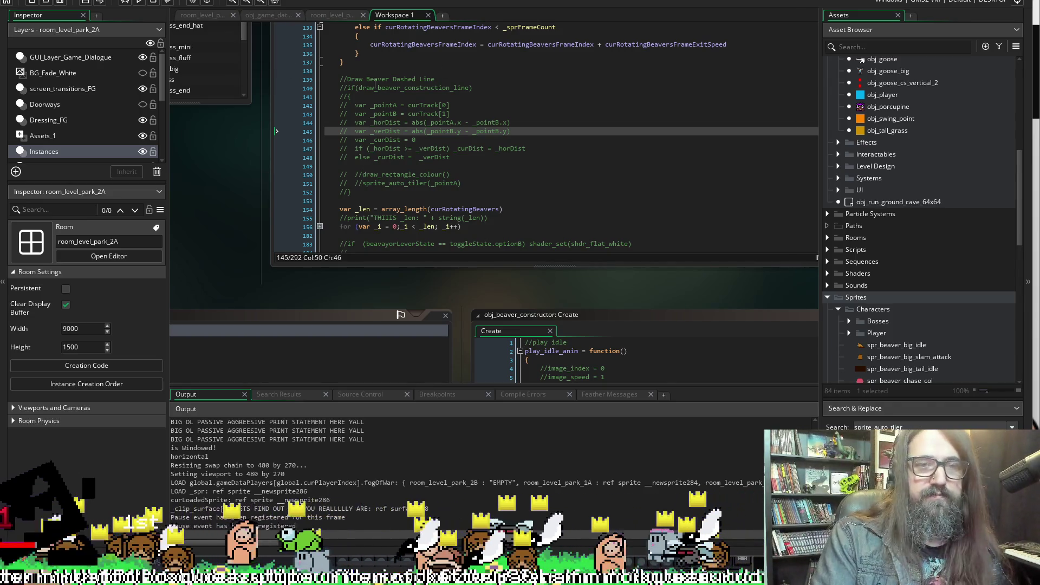
Place the caret at the end of line 152, the commented //sprite_auto_tiler(_pointA) line
click(396, 191)
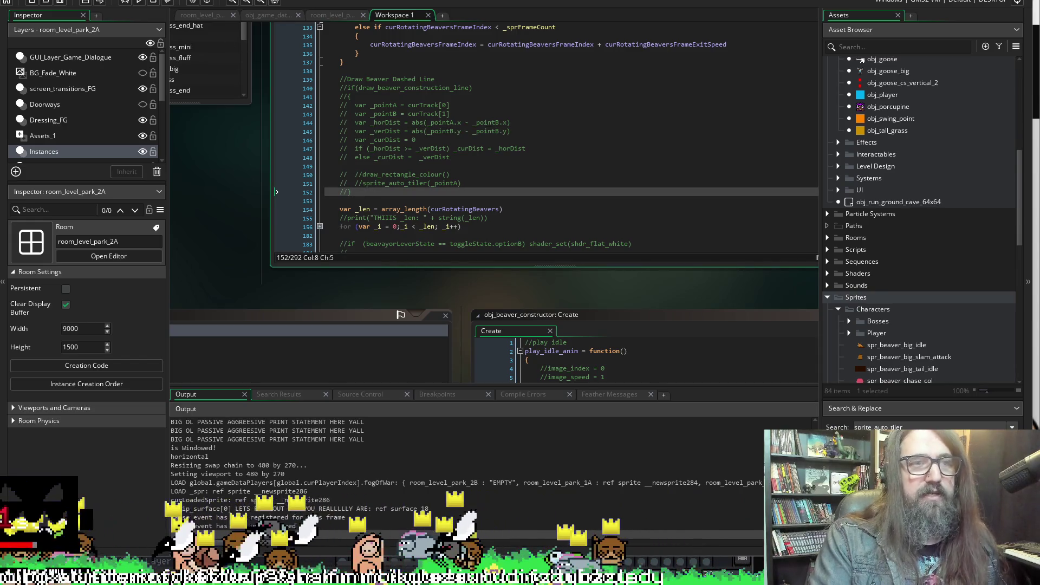
Rerun the project, confirm stopping the old run, and skip past the splash screen
click(139, 2)
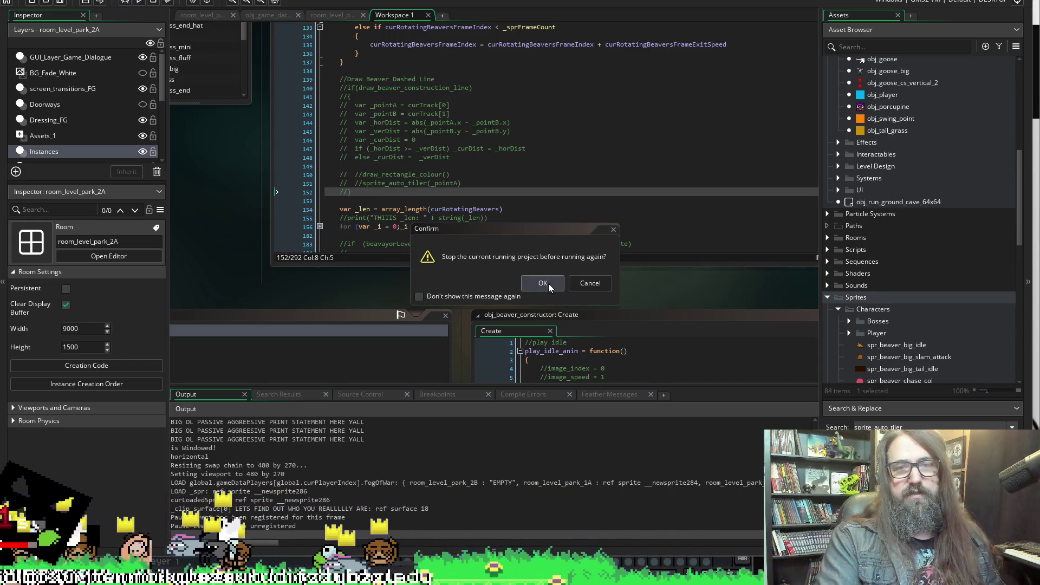
click(543, 283)
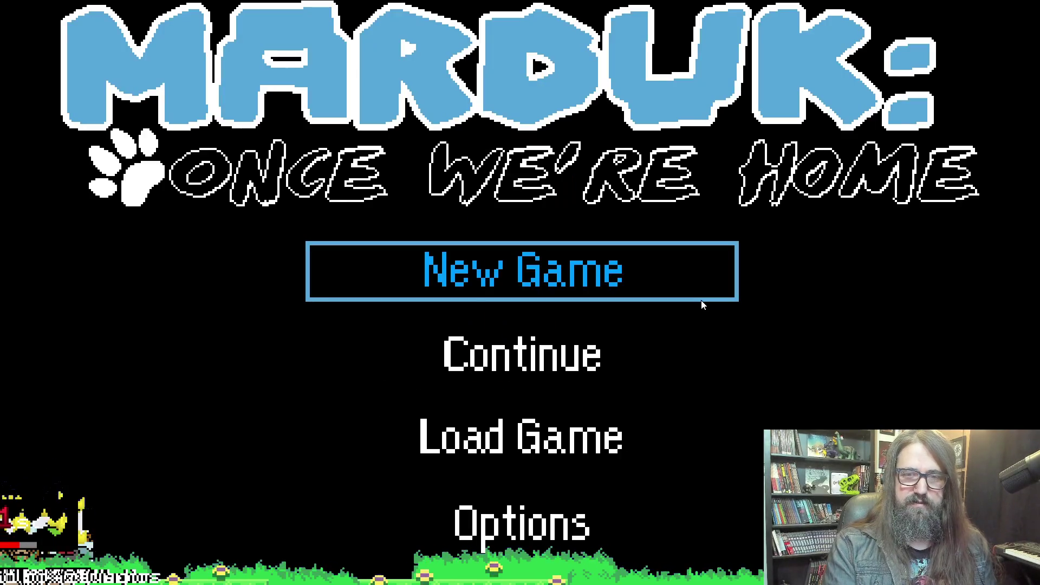
click(701, 301)
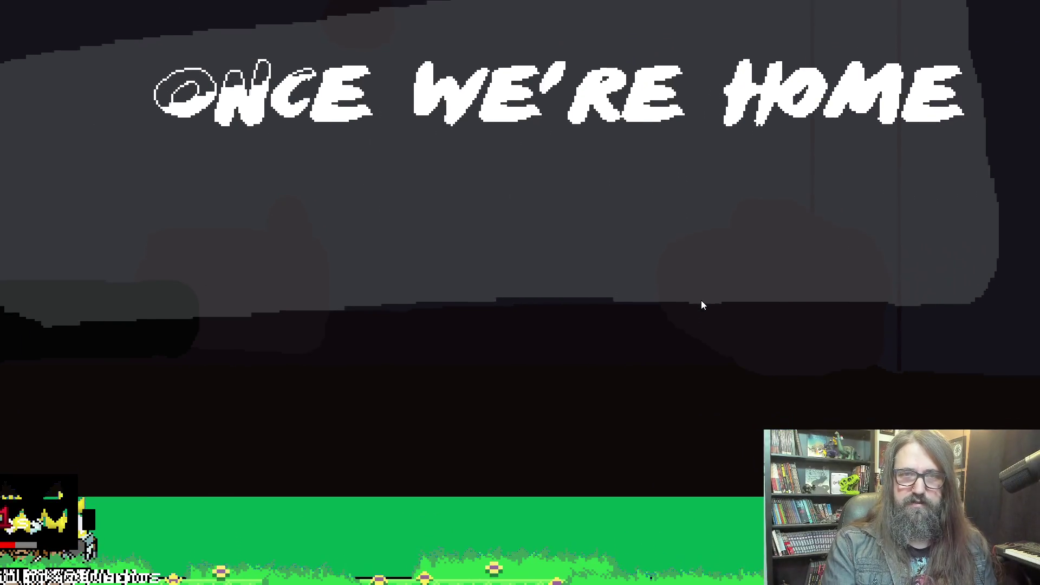
Return to the title screen through the pause menu and start the game from Continue
key(Escape)
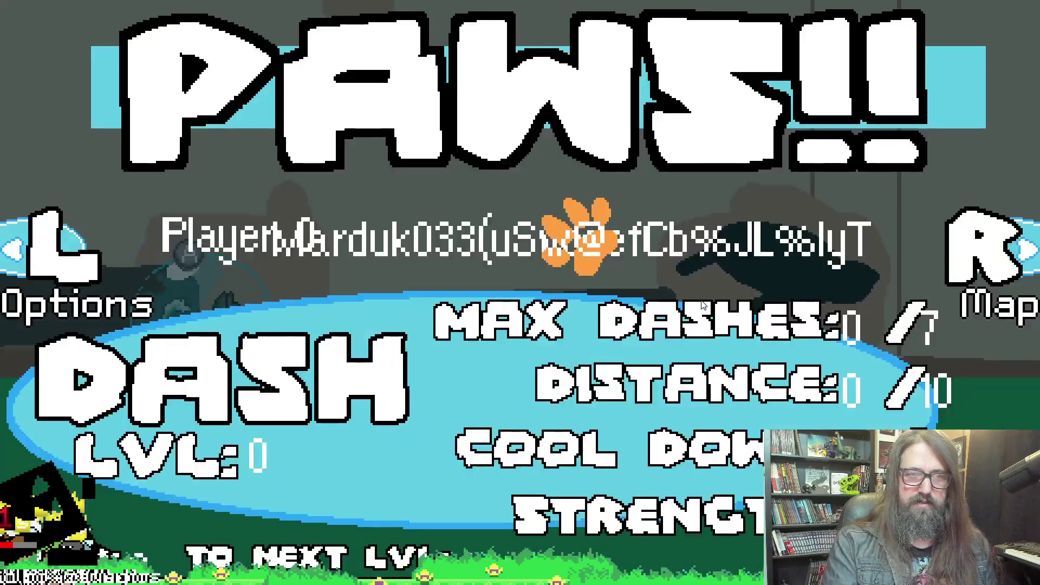
key(e)
key(e)
key(q)
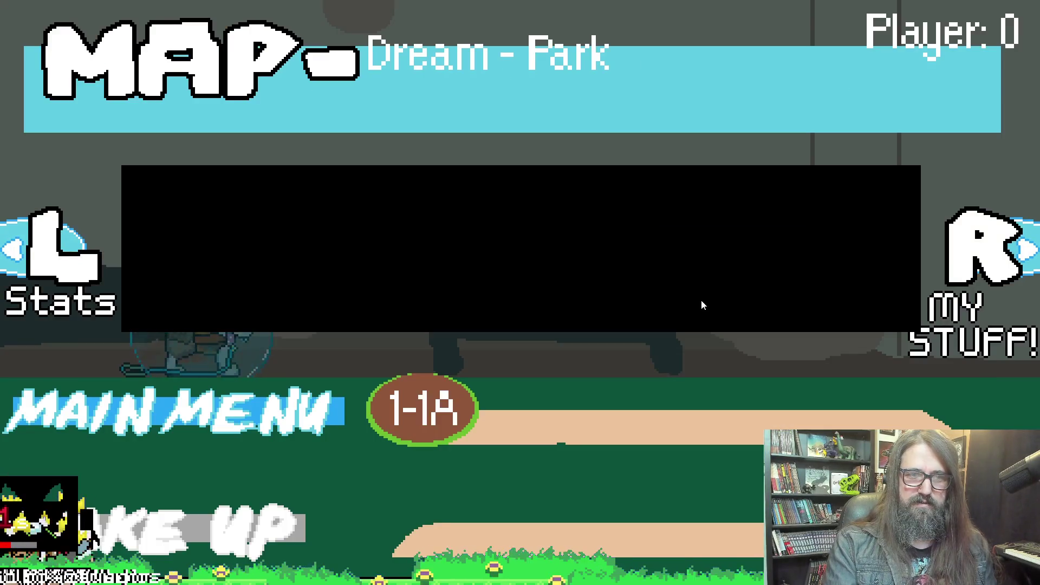
key(Return)
key(Down)
key(Return)
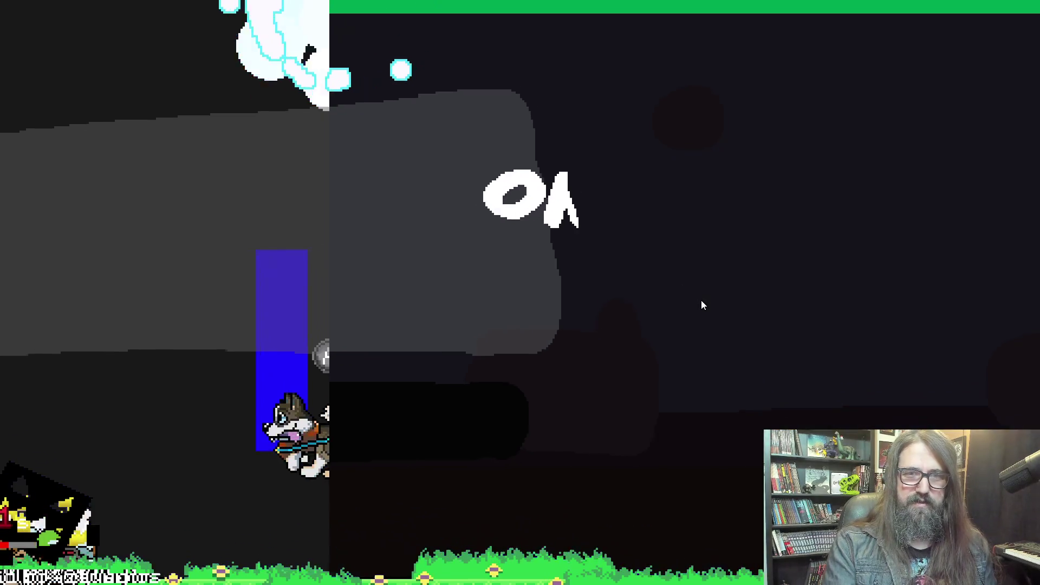
Go back to the title, load save file 01, and take the game out of fullscreen
key(Escape)
key(e)
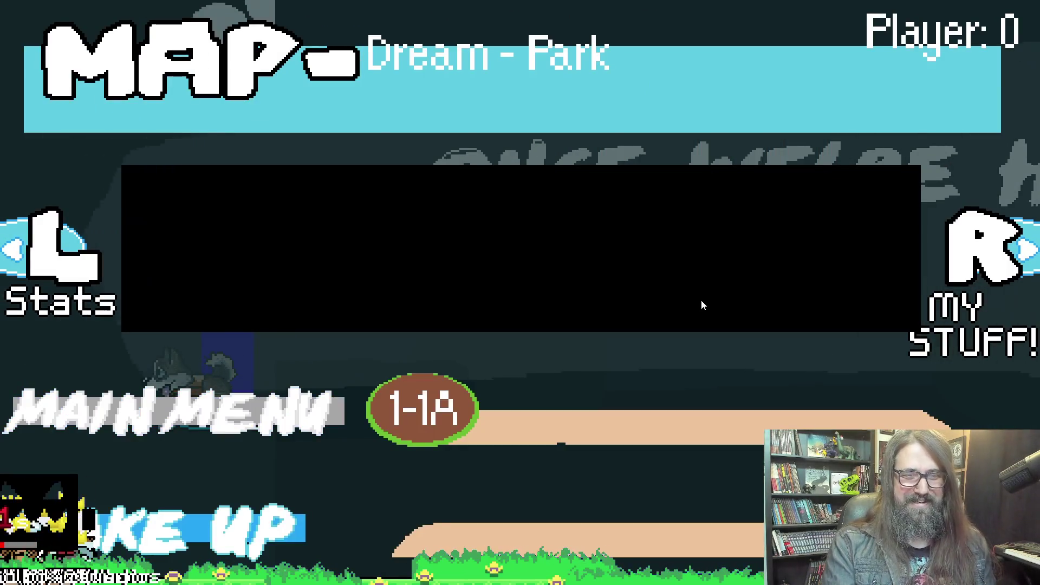
key(Return)
key(Down)
key(Down)
key(Return)
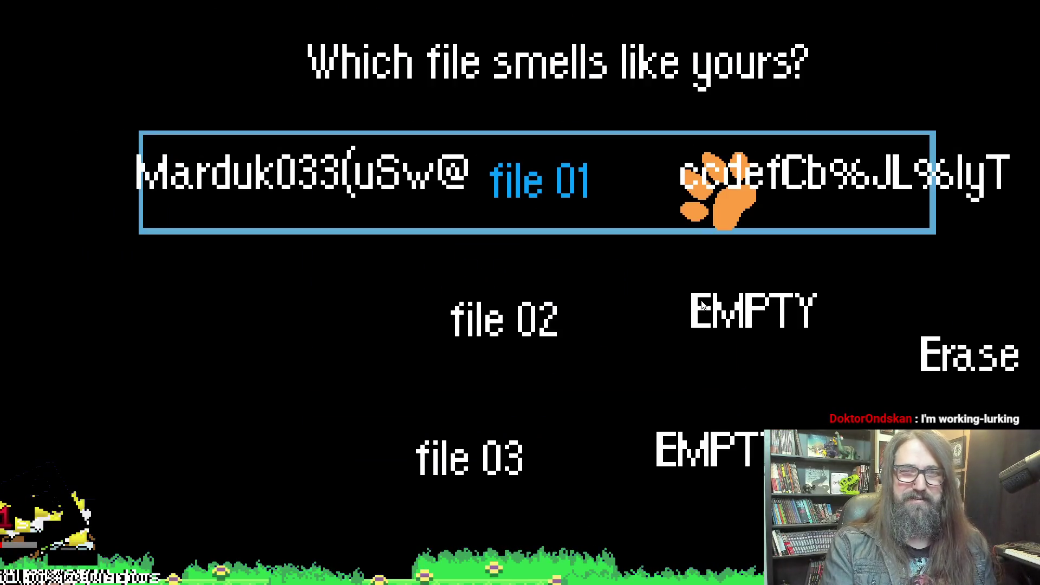
key(Return)
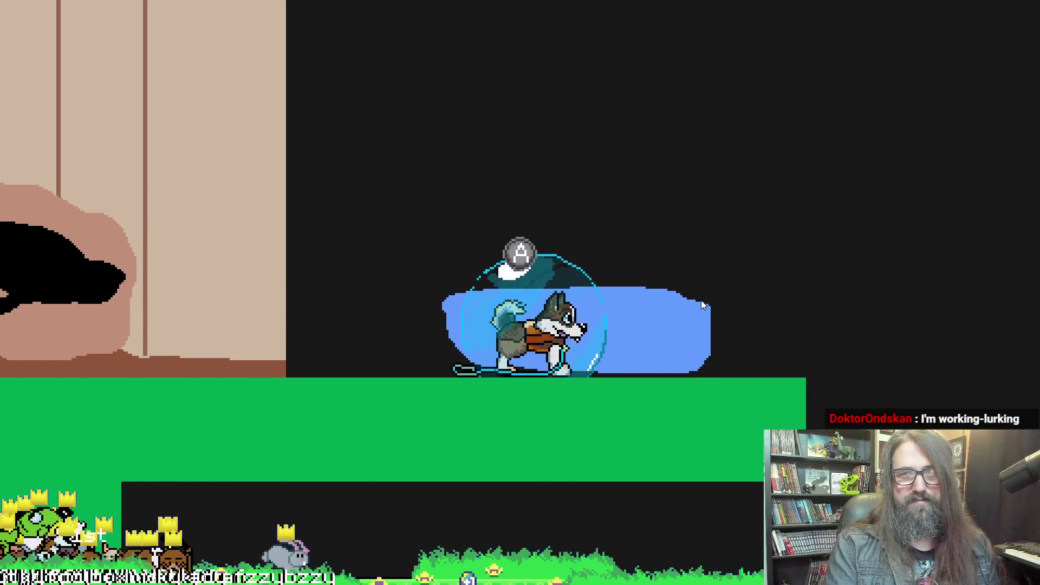
key(Left)
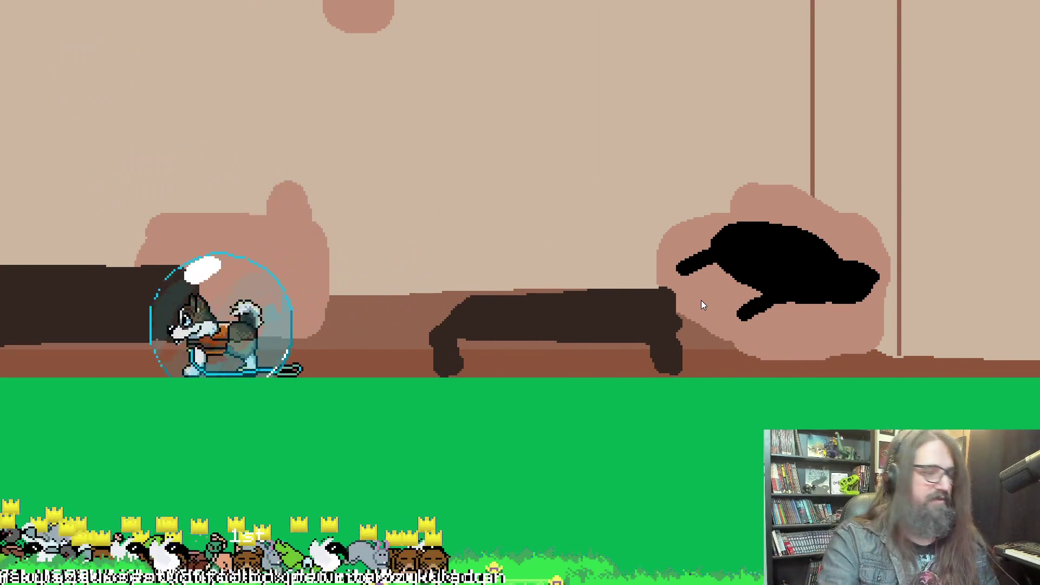
key(alt+Return)
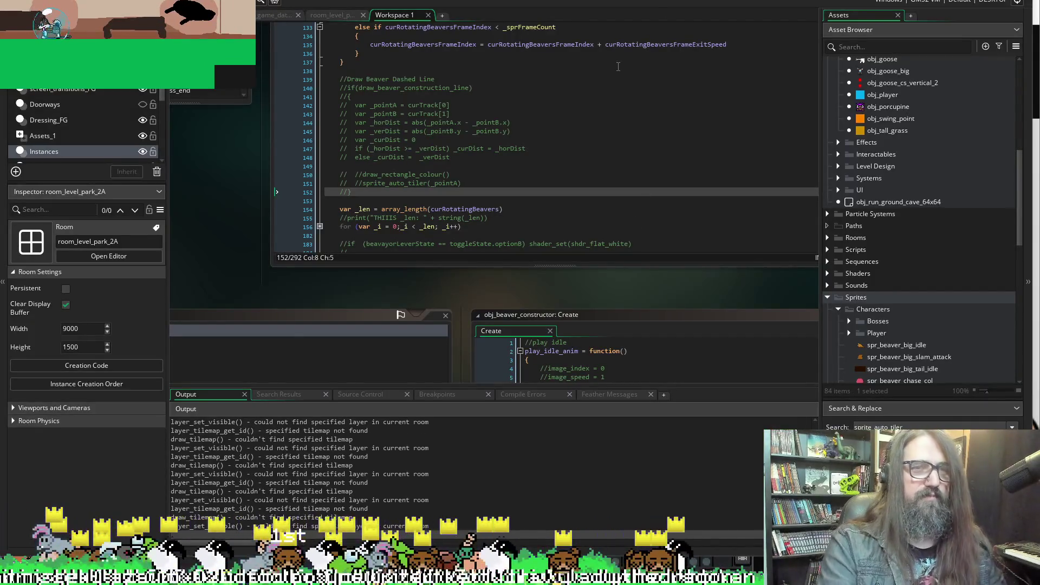
Leave the pause menu, abort after the obj_gui_manager Step code error, and rebuild the project
key(Escape)
key(q)
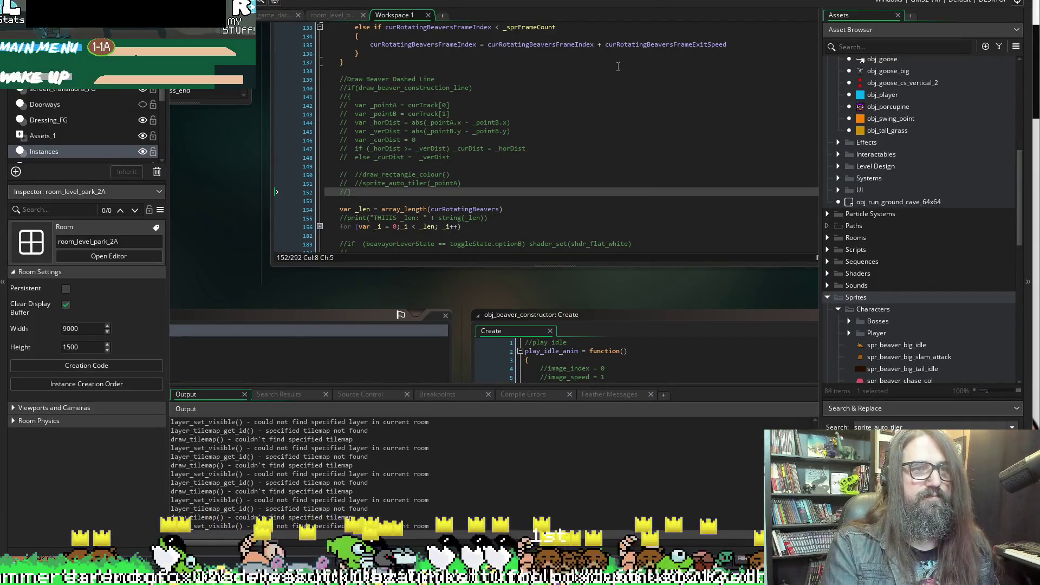
key(Escape)
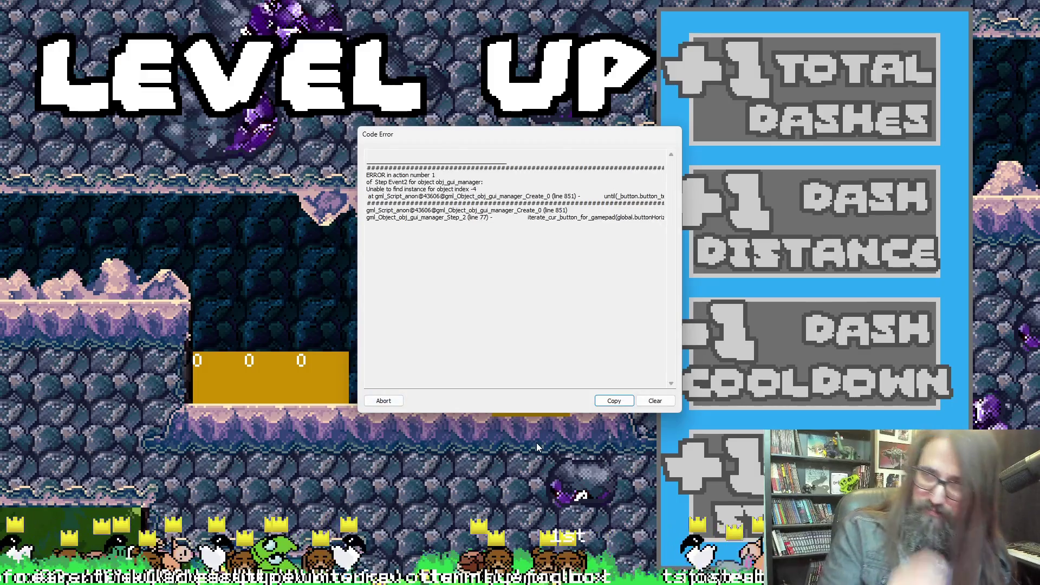
click(383, 400)
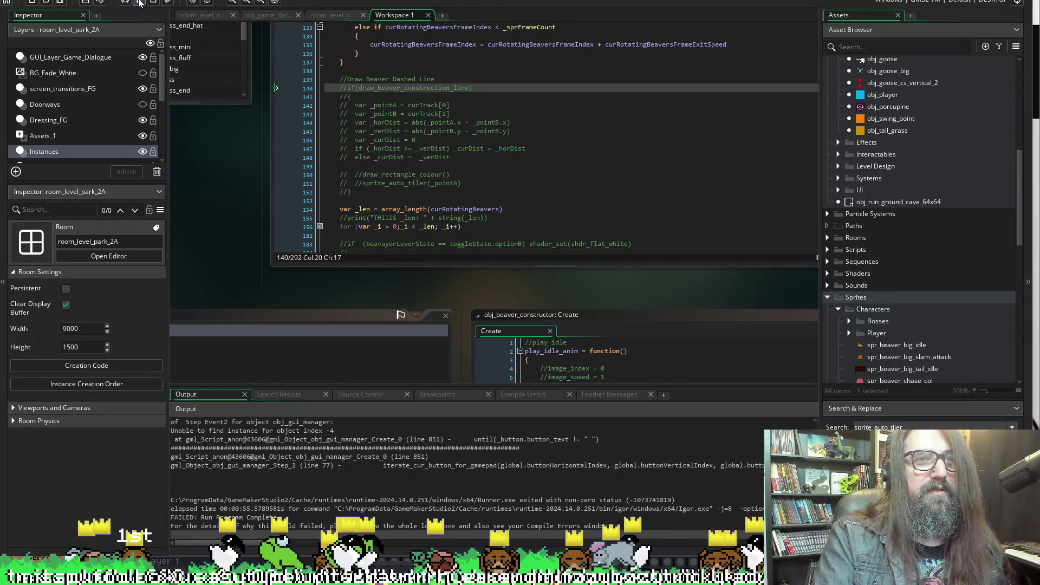
click(139, 3)
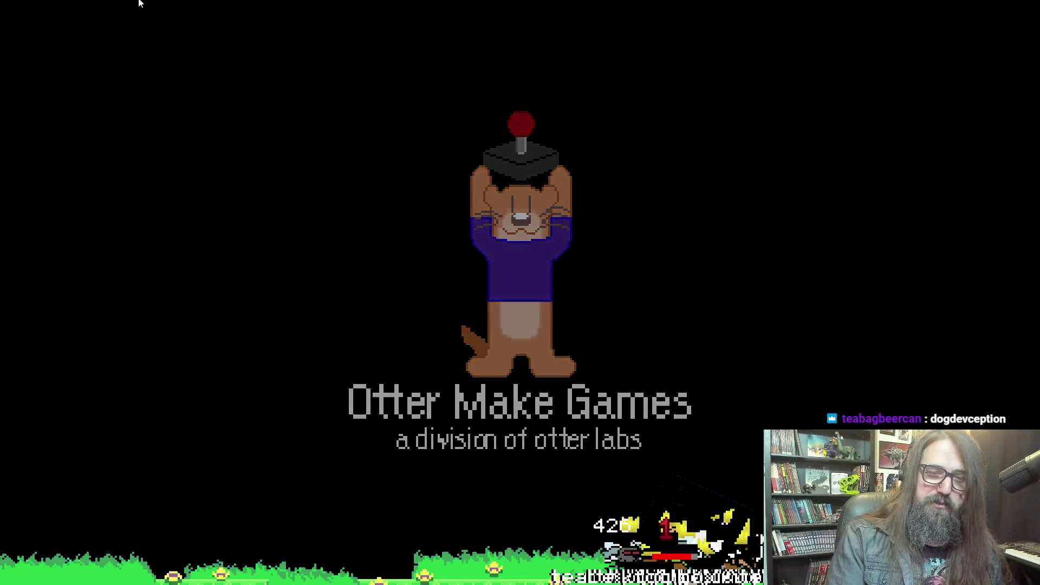
Continue the saved game and run the dog right through the cave into the forest
key(Return)
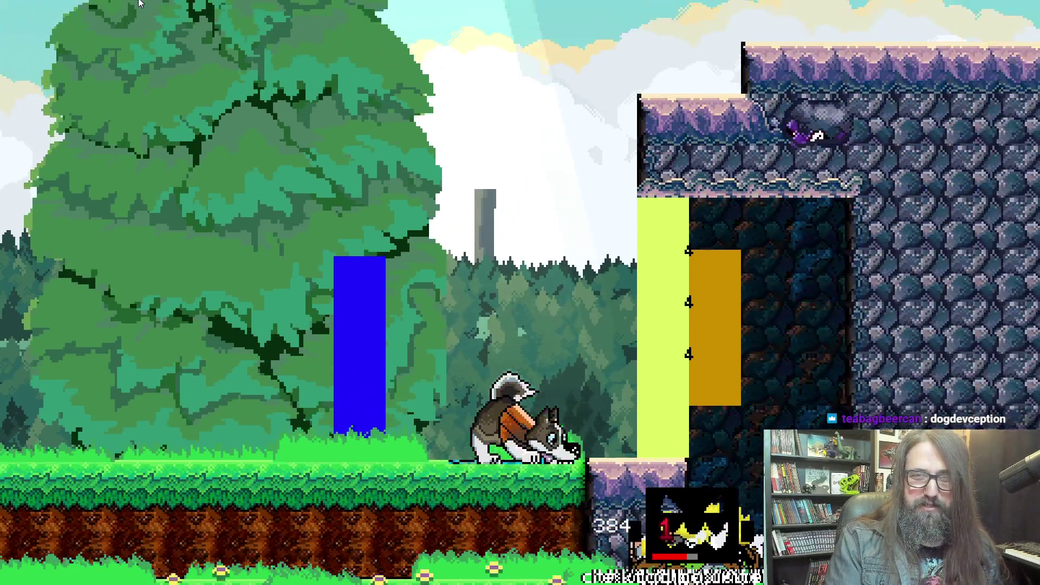
key(Right)
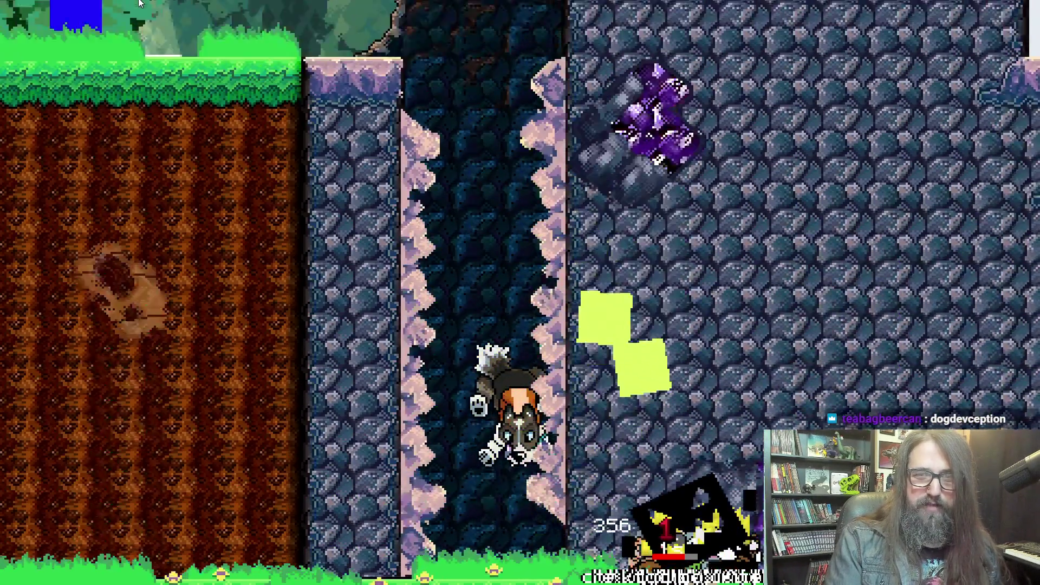
key(Right)
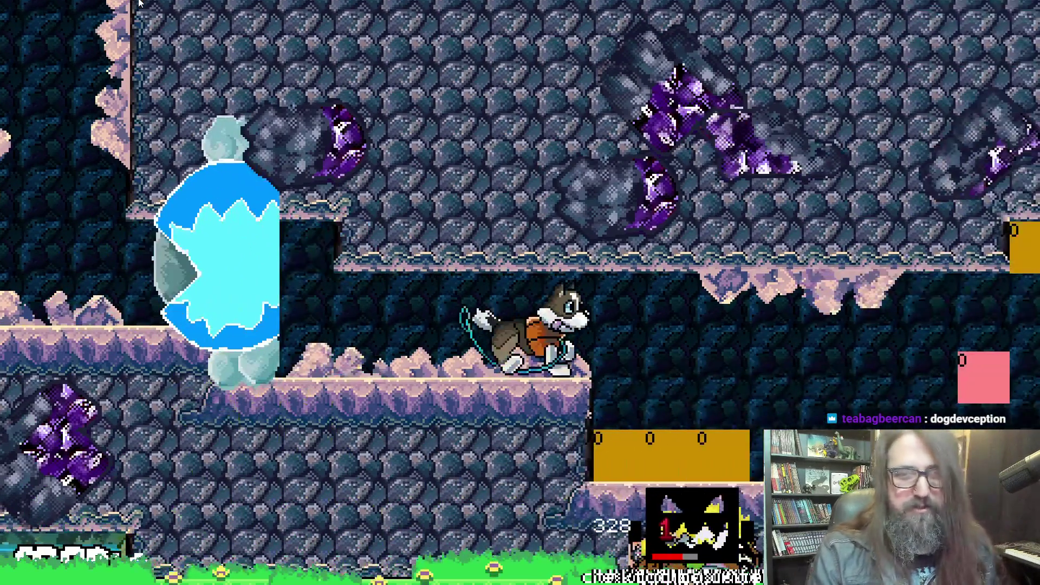
key(Right)
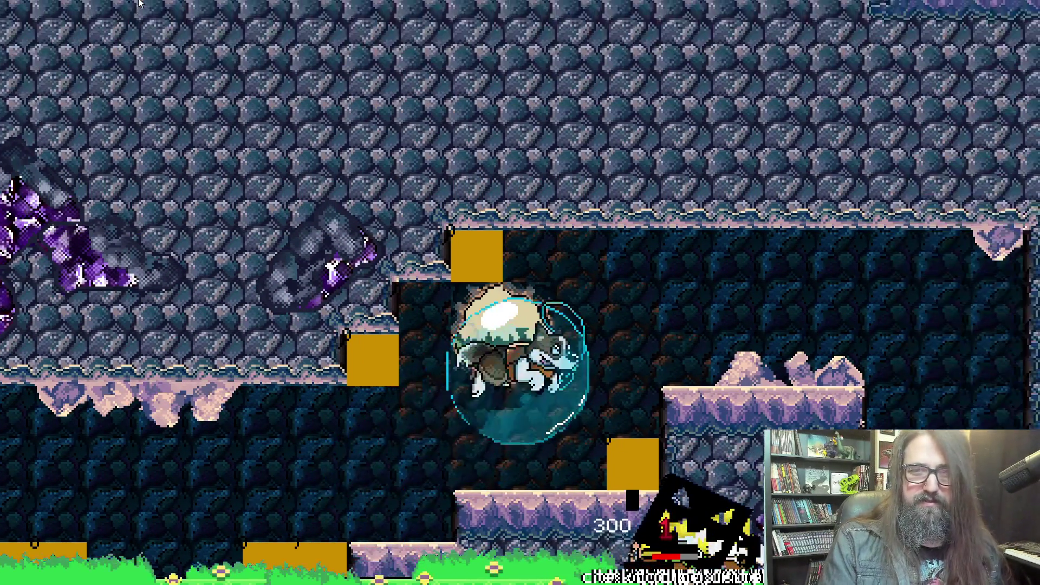
key(Right)
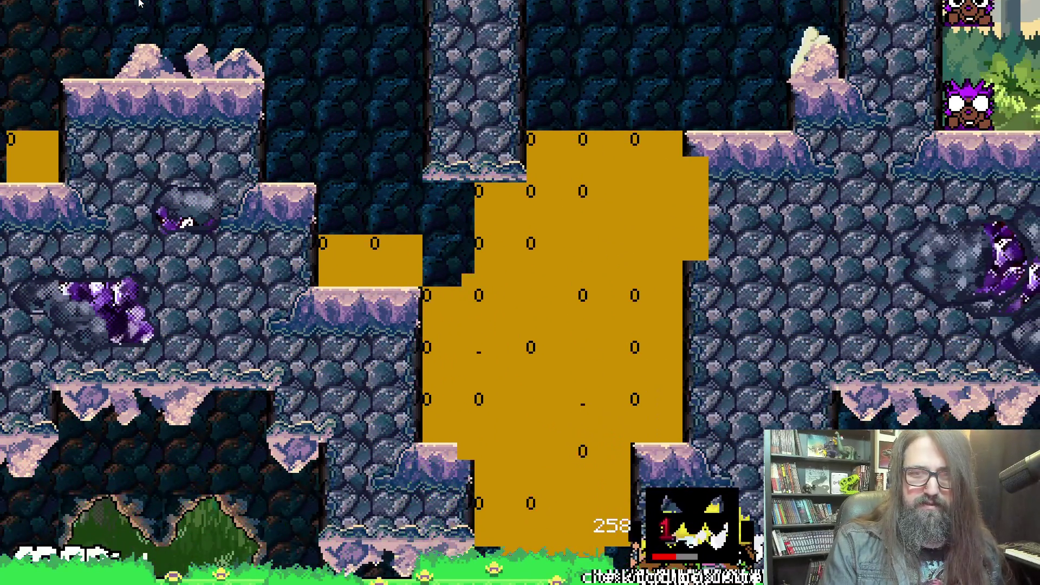
key(Right)
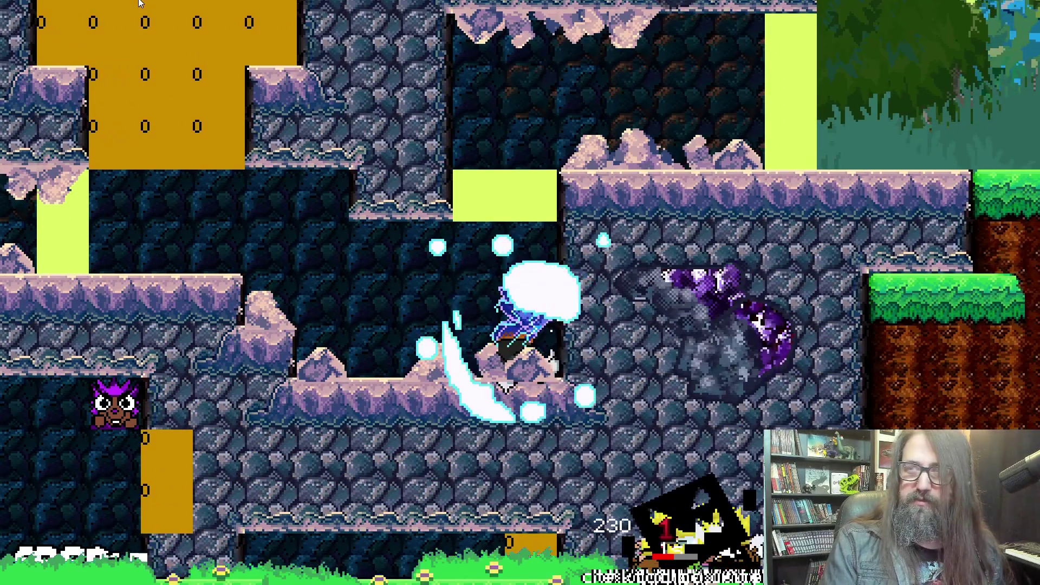
key(Right)
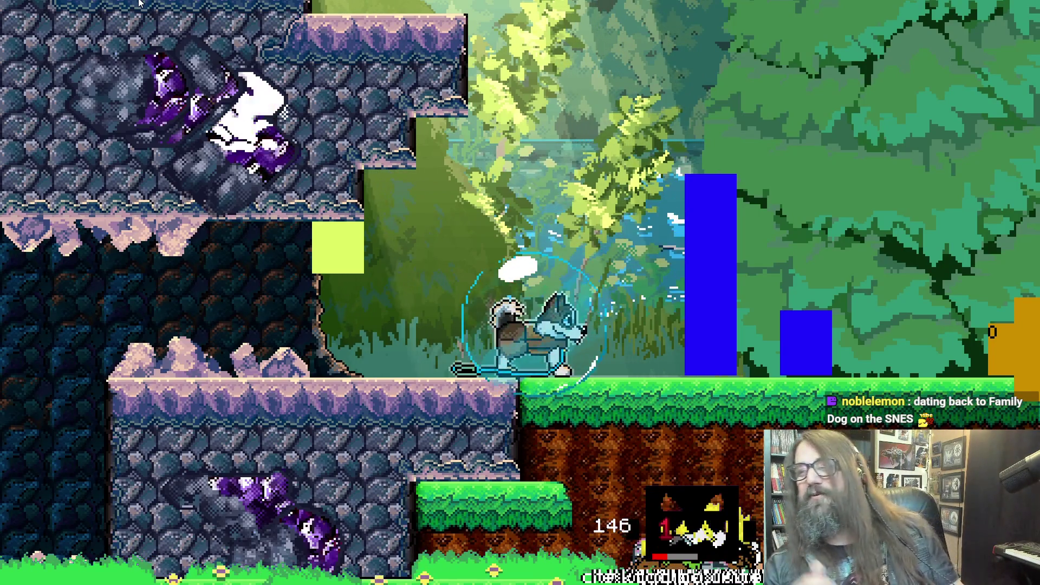
key(Right)
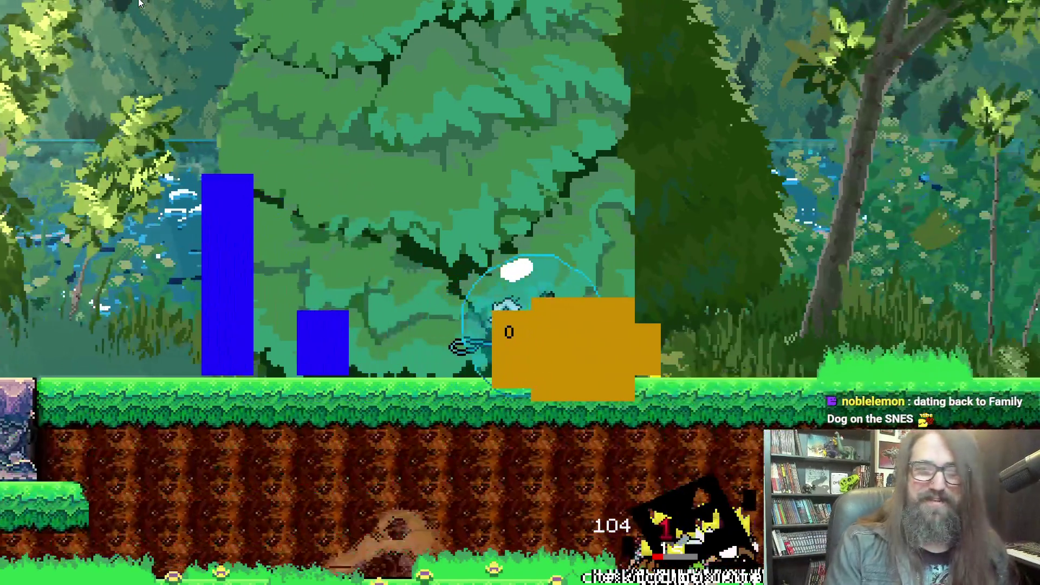
Jump, dash, aerial-attack and ground-pound past the blue blocks, then open the pause stats screen
key(Left)
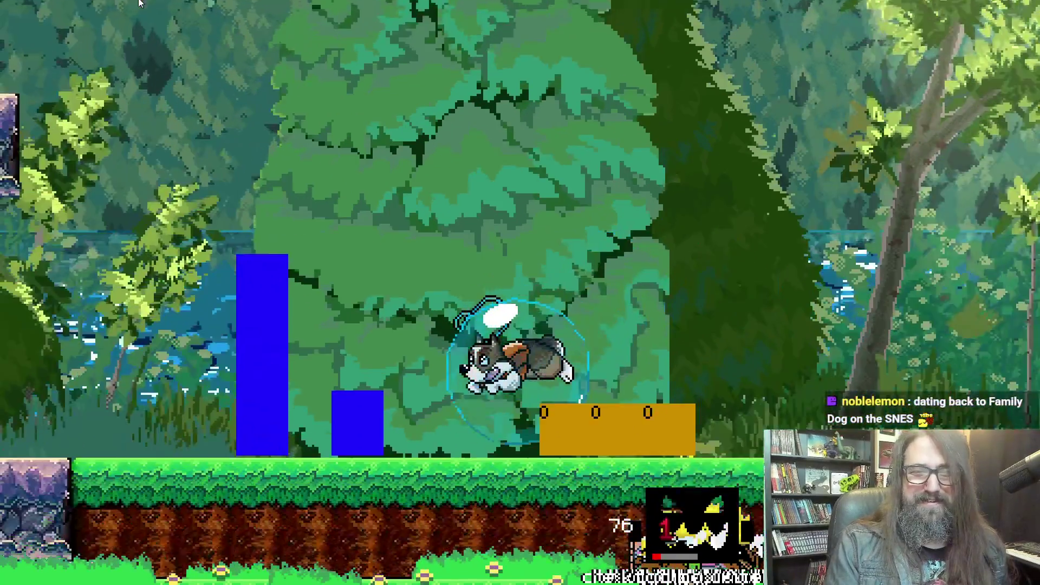
key(Right)
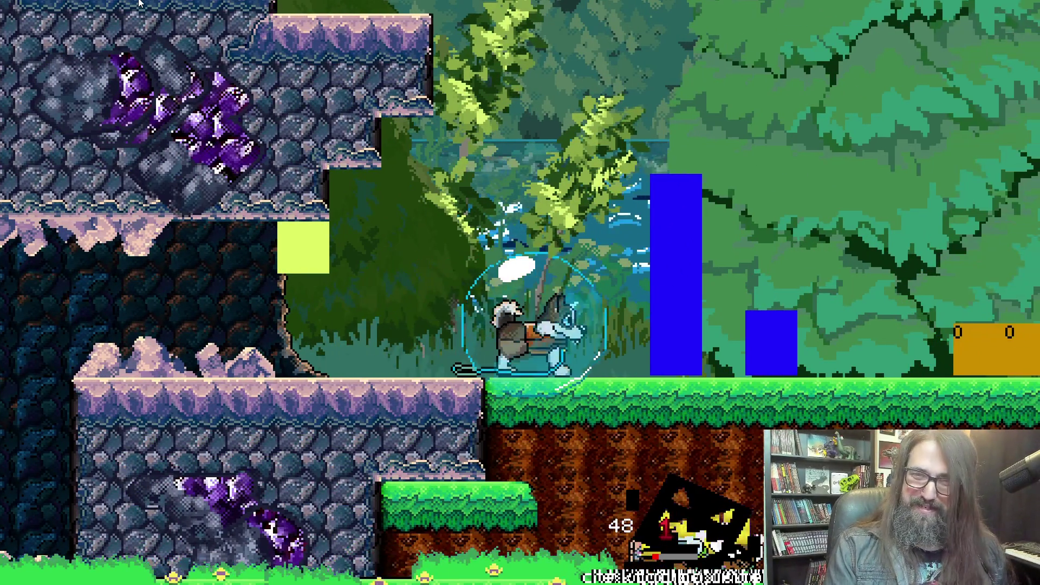
key(Up)
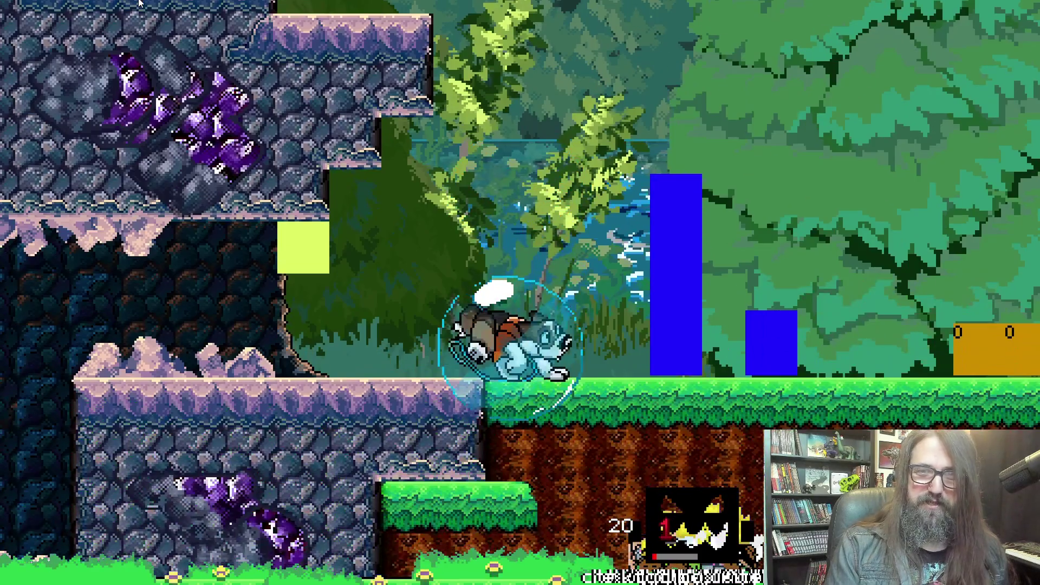
key(Right)
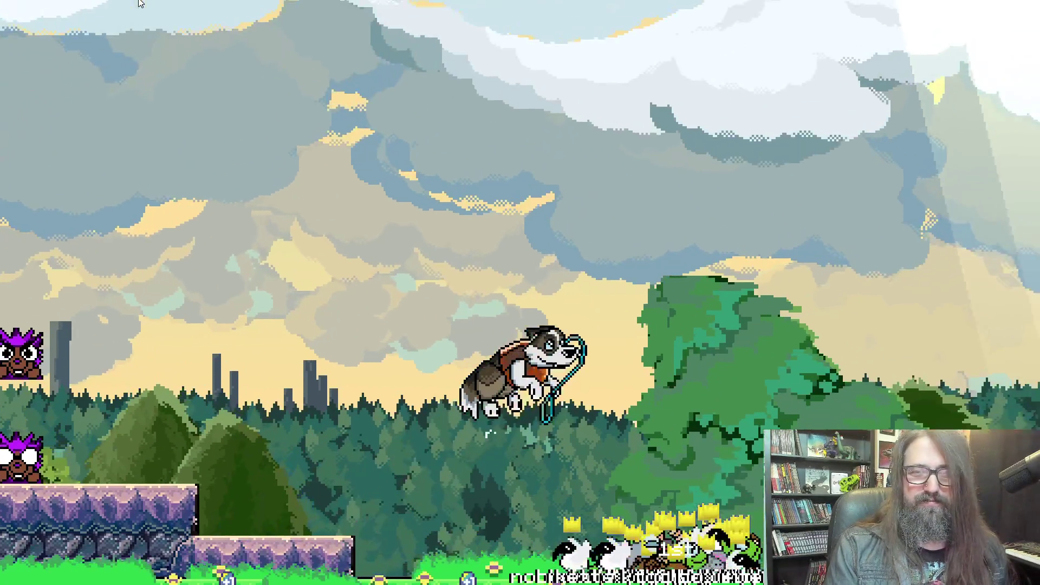
key(Right)
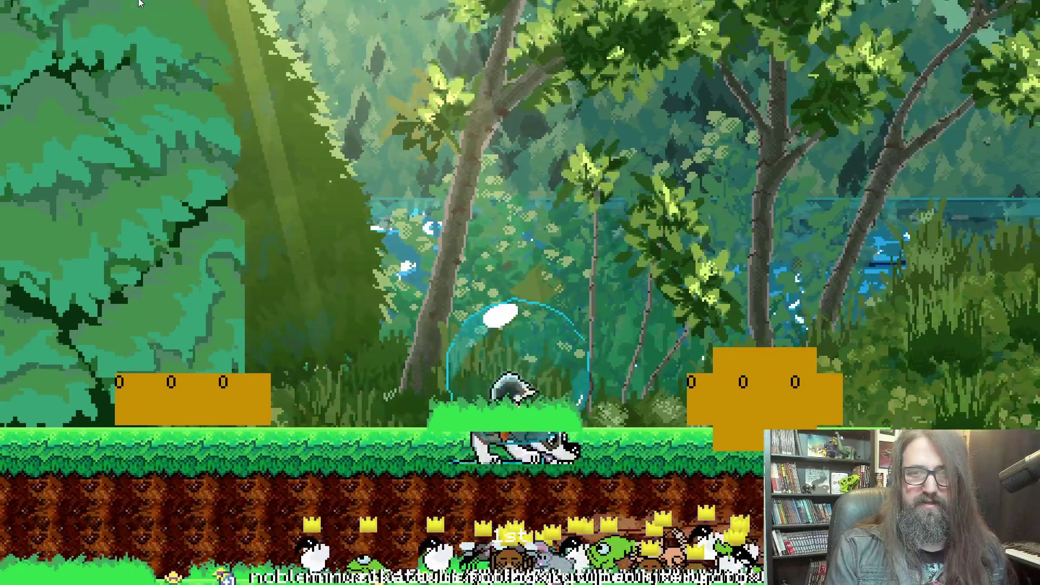
key(Up)
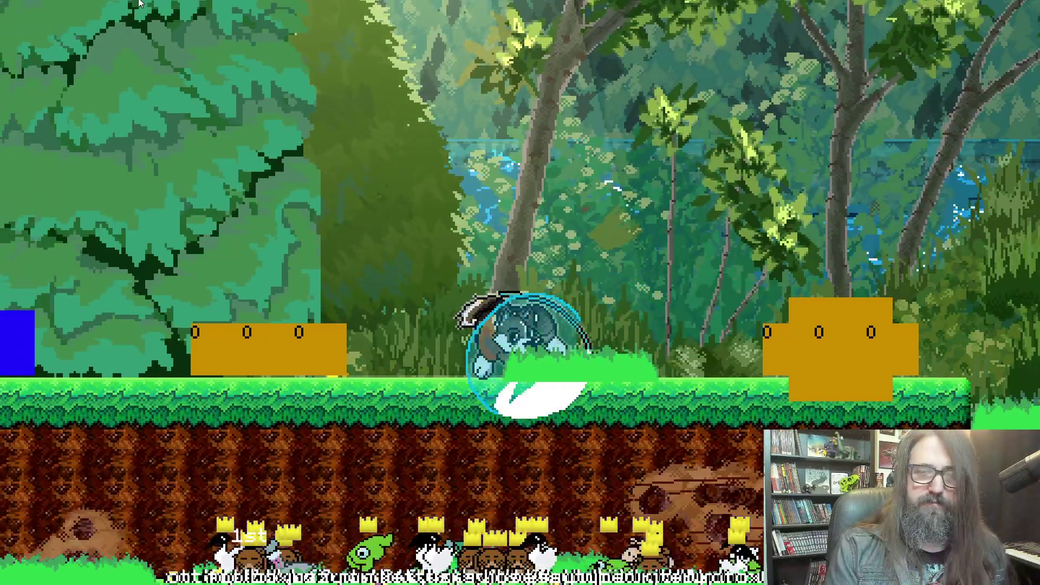
key(Up)
key(Down)
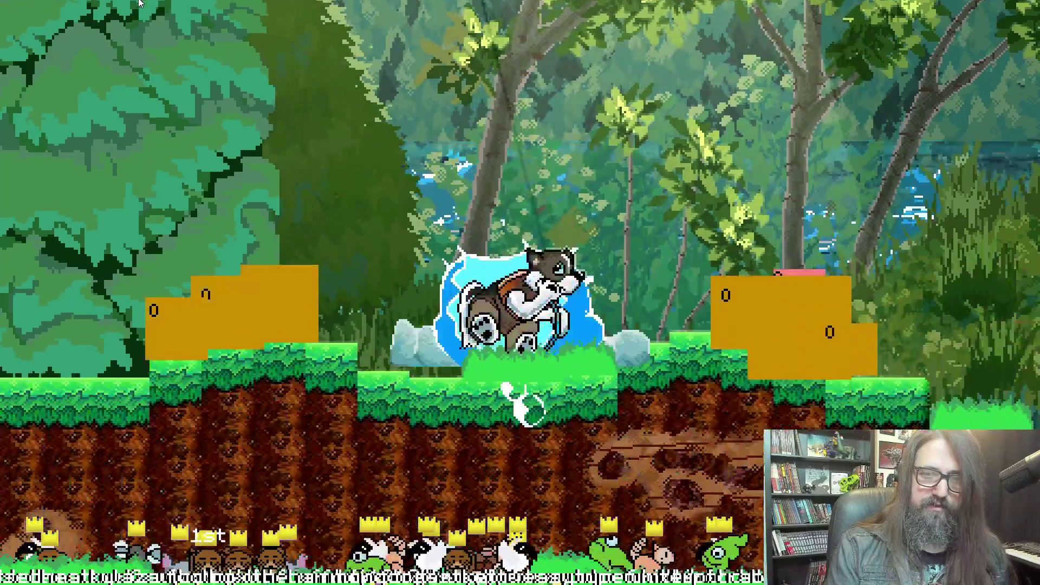
key(Left)
key(Up)
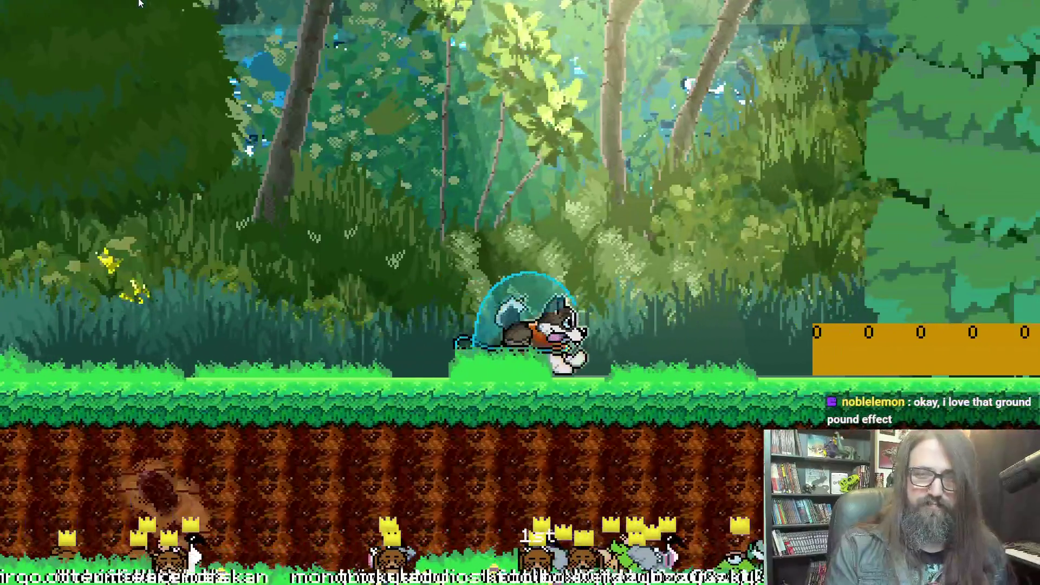
key(Escape)
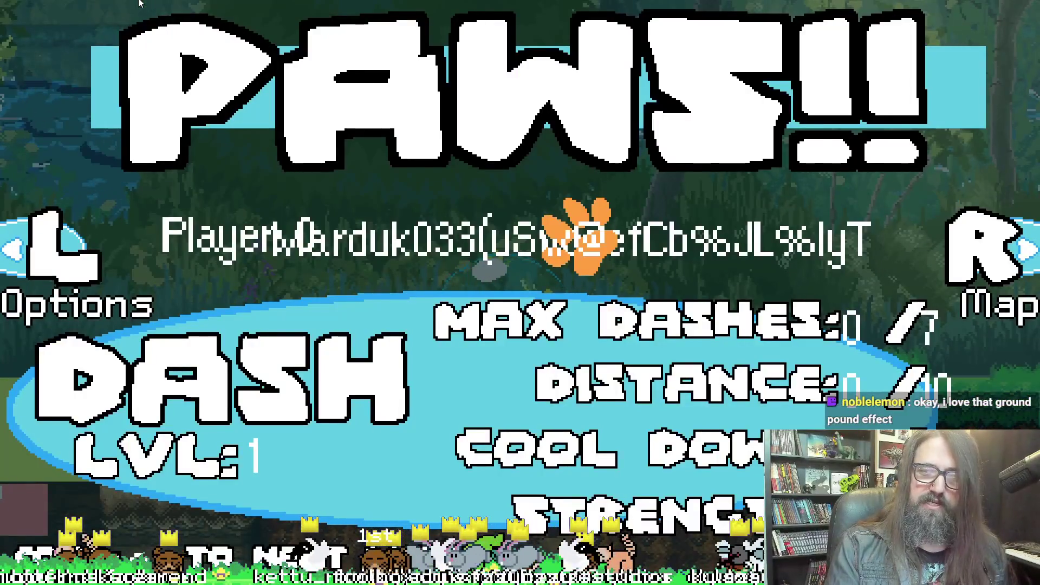
Close the PAWS!! stats screen to resume the forest level
key(Escape)
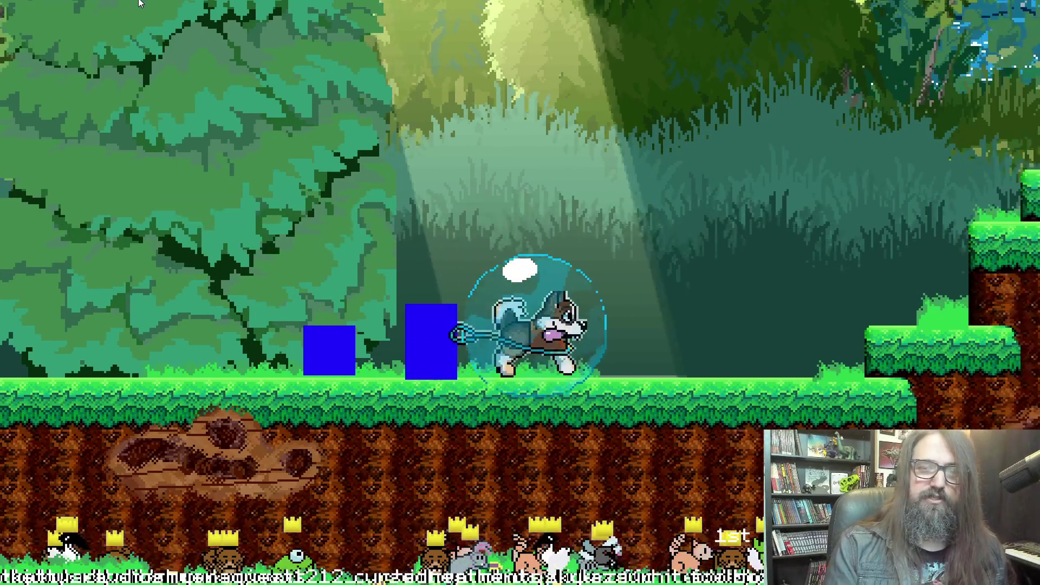
Open the pause menu's MAP page to choose where to continue
key(Escape)
key(Escape)
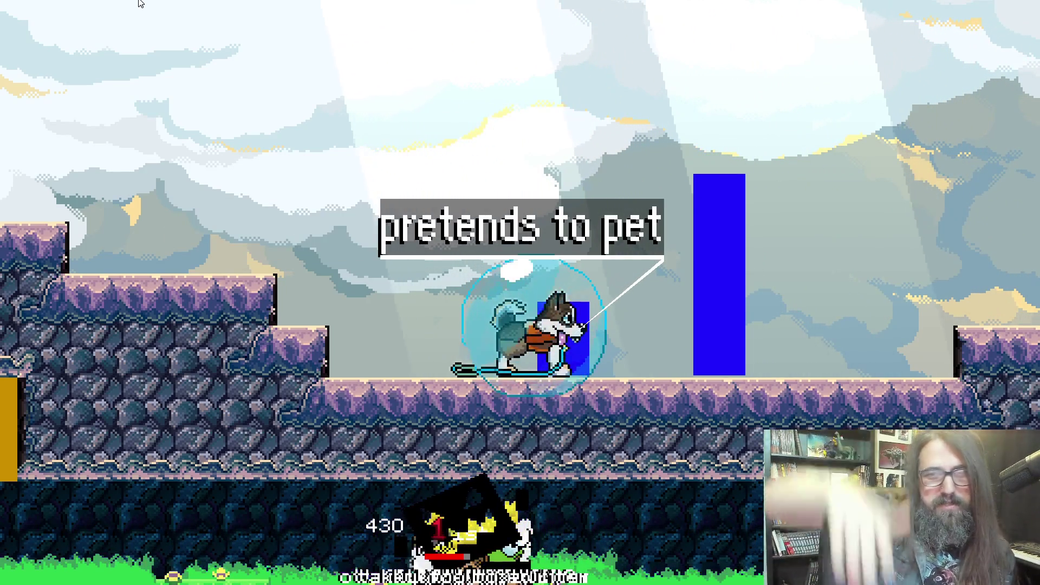
Run right, grapple the orange block, and float in a bubble up the stone wall and cyan column
key(Right)
key(Right)
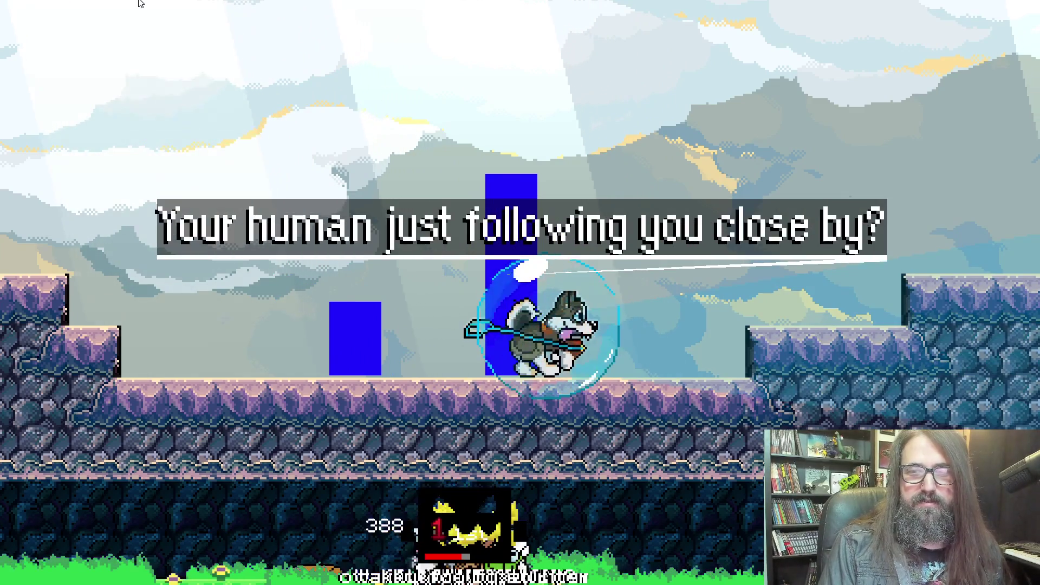
key(Right)
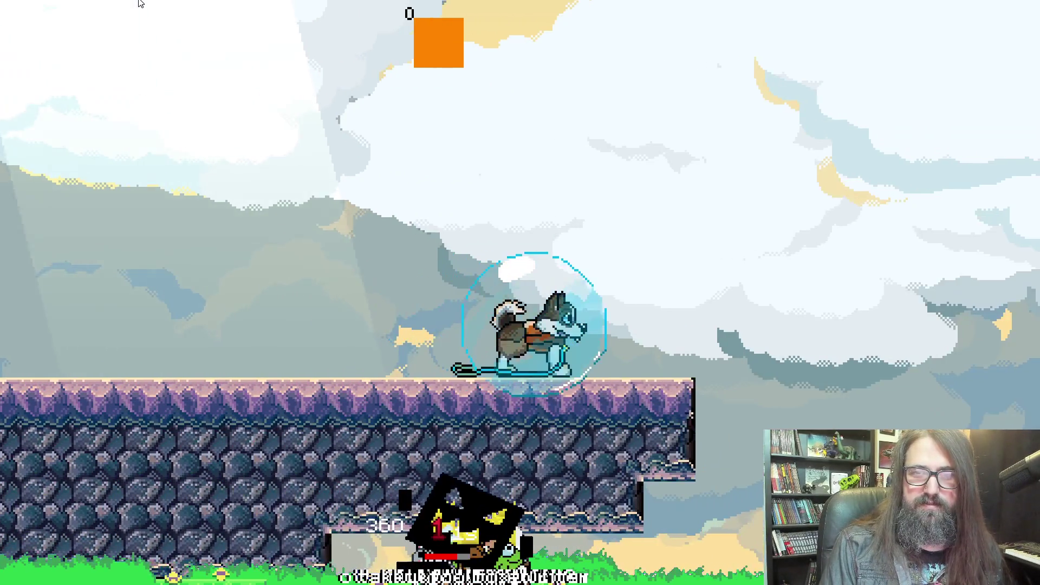
key(space)
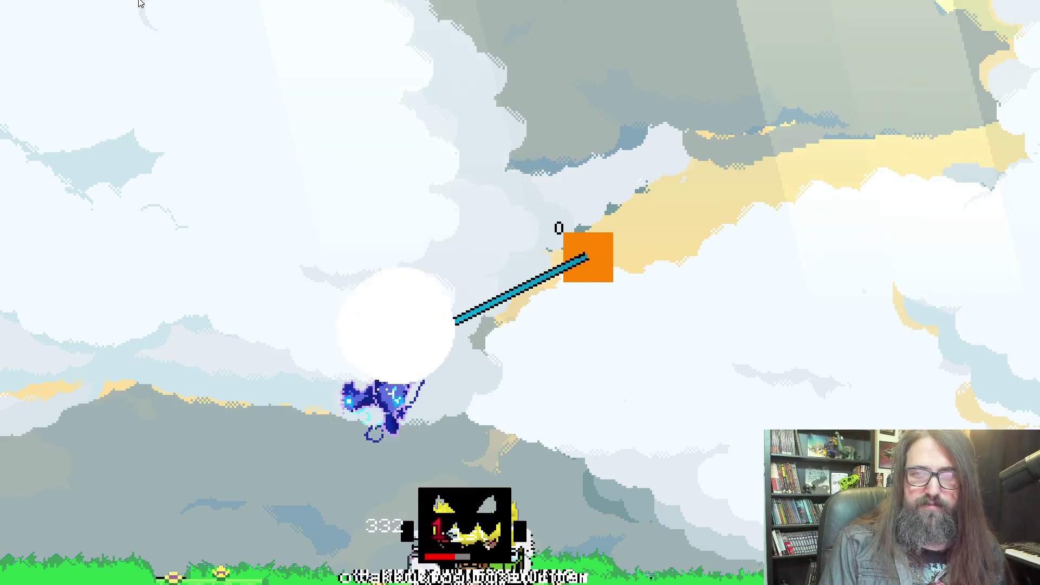
key(space)
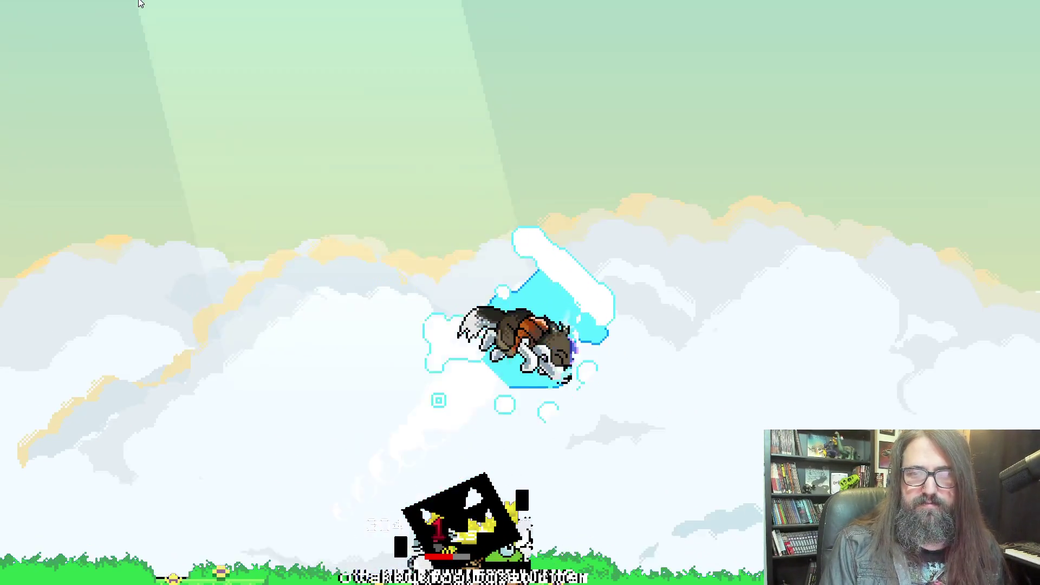
key(space)
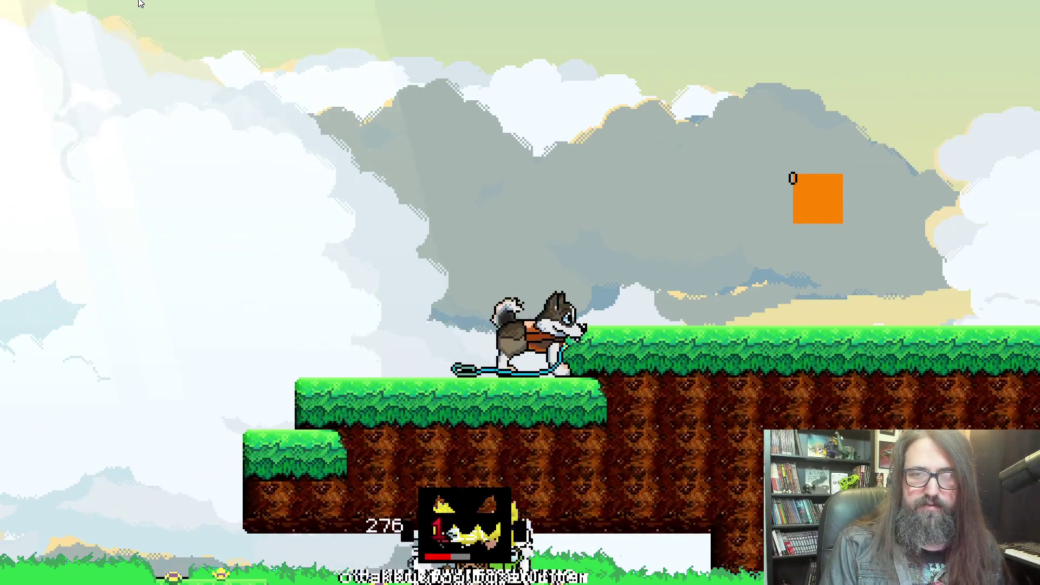
key(space)
key(space)
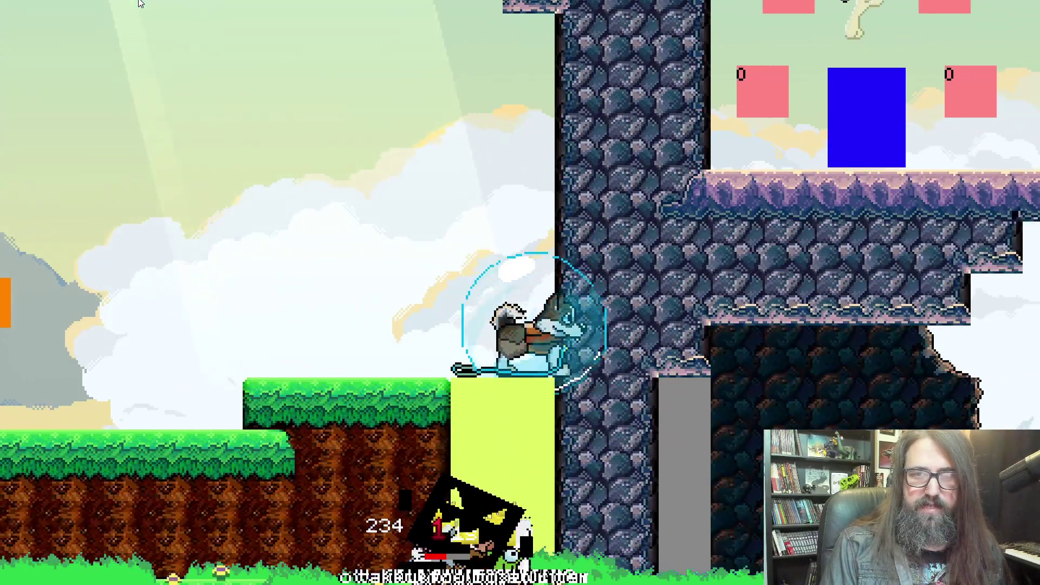
key(space)
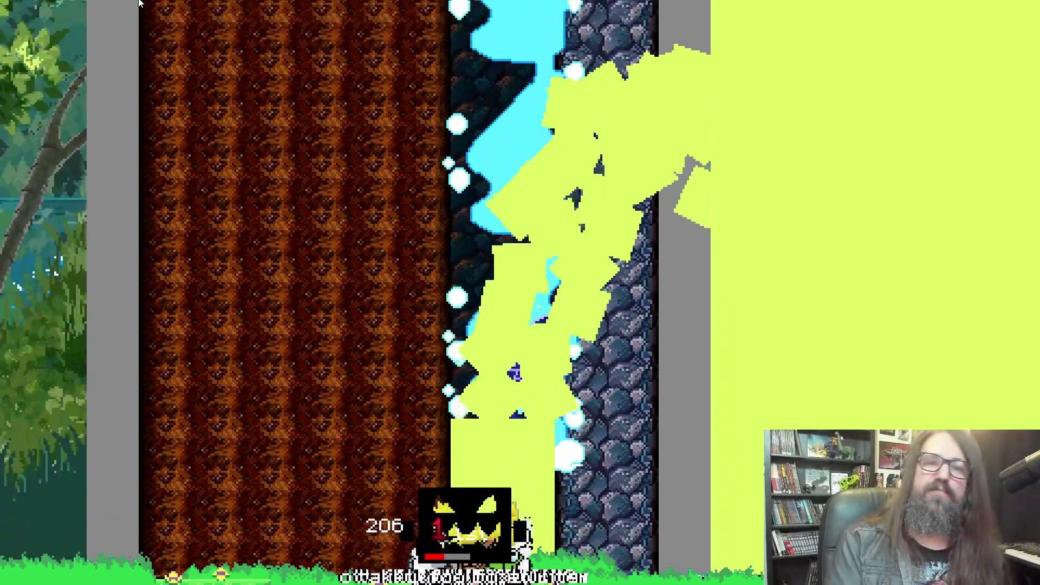
key(space)
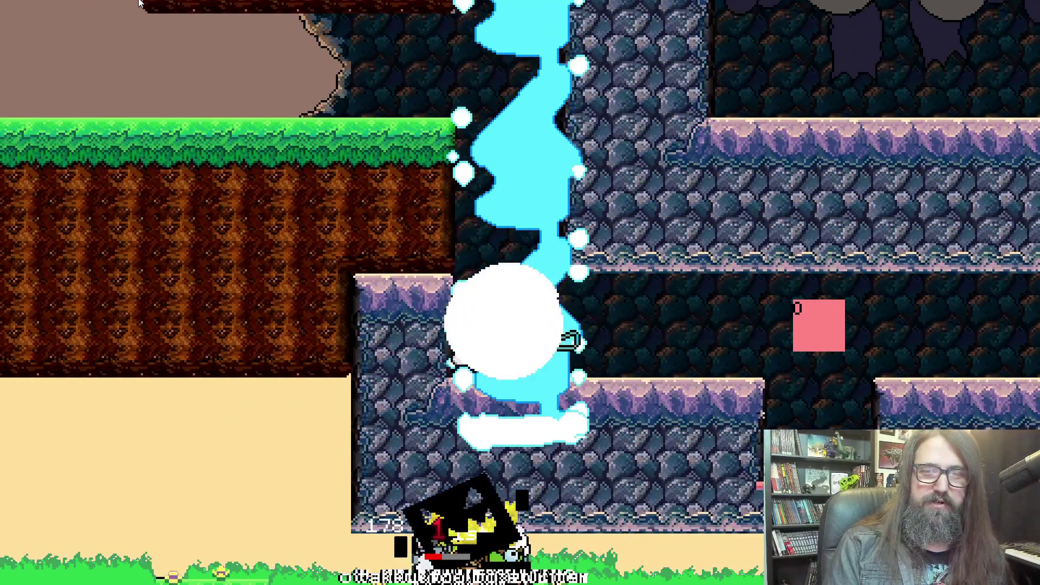
Dash and float across the cave ledges, then climb the shaft toward the sky
key(space)
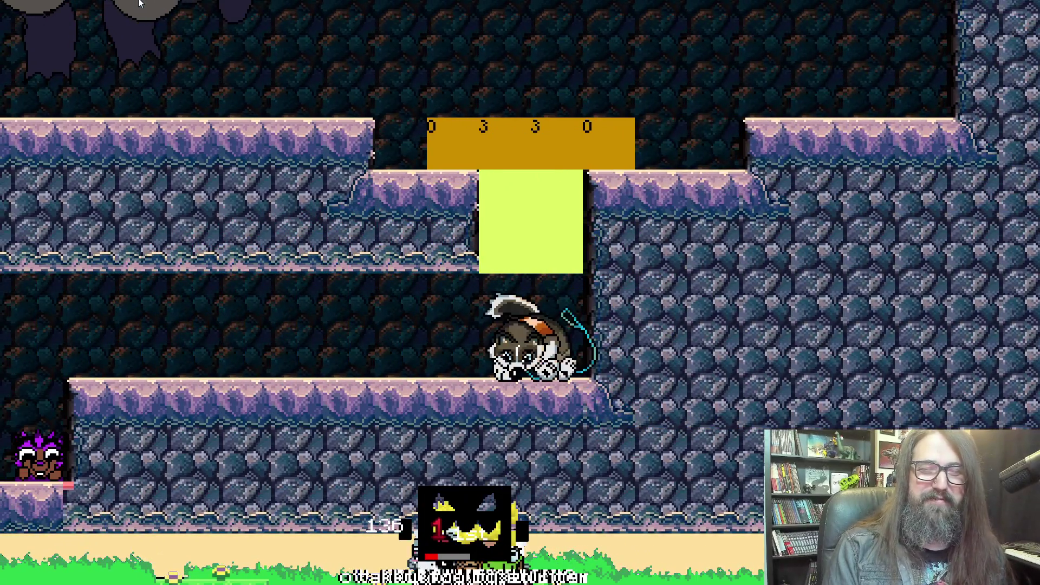
key(space)
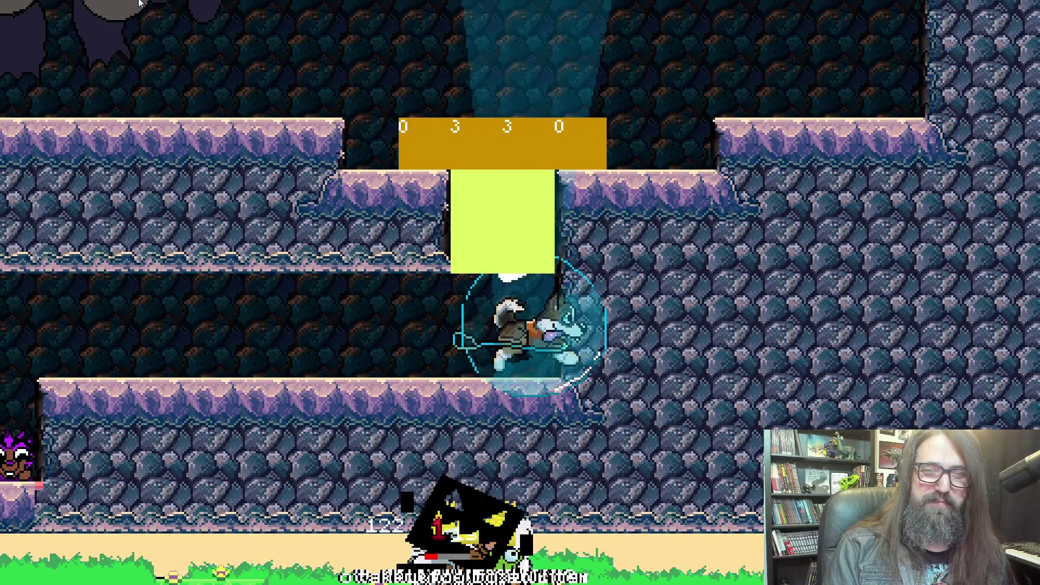
key(space)
key(space)
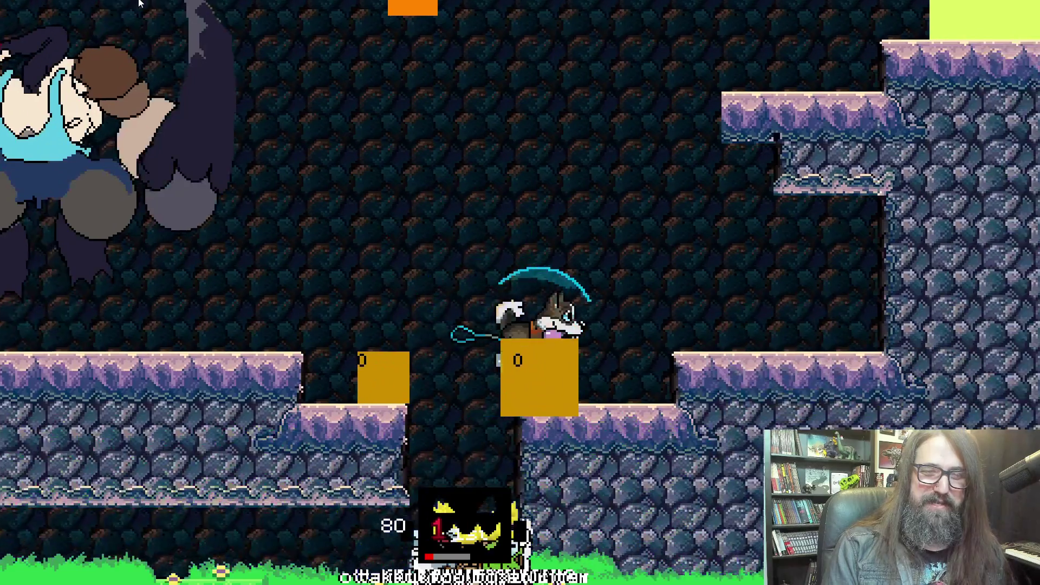
key(space)
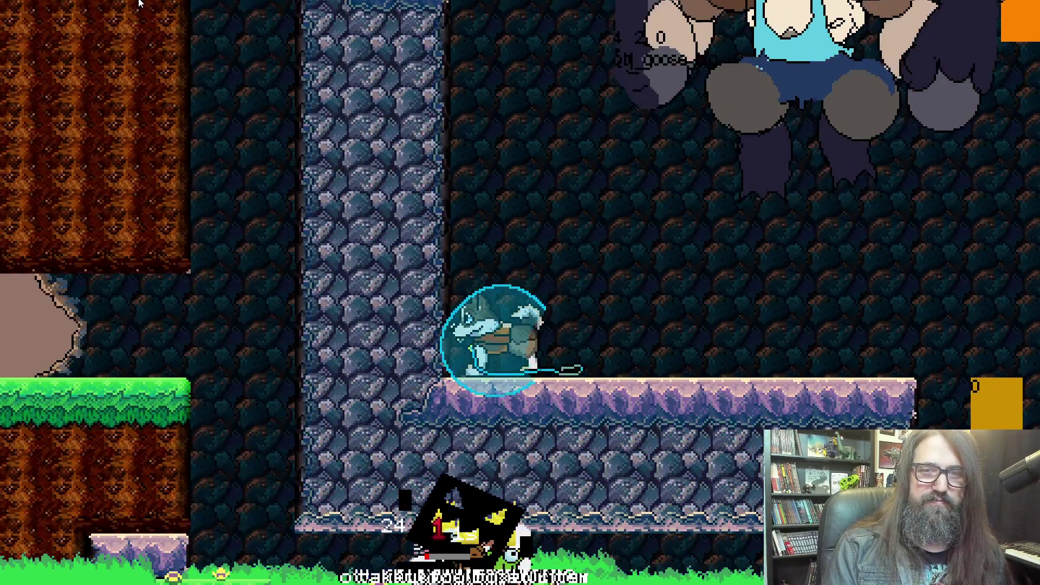
key(space)
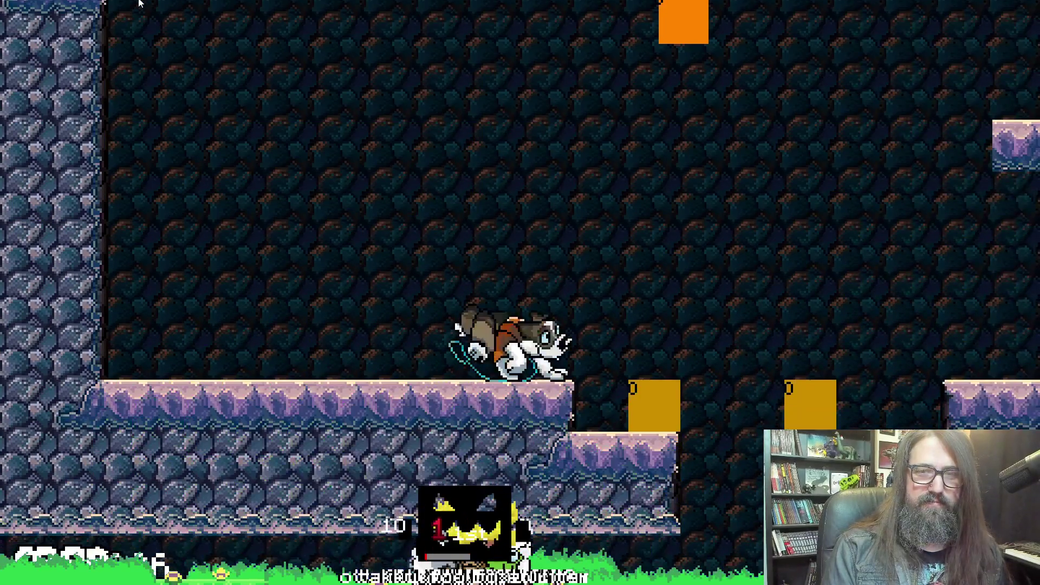
key(space)
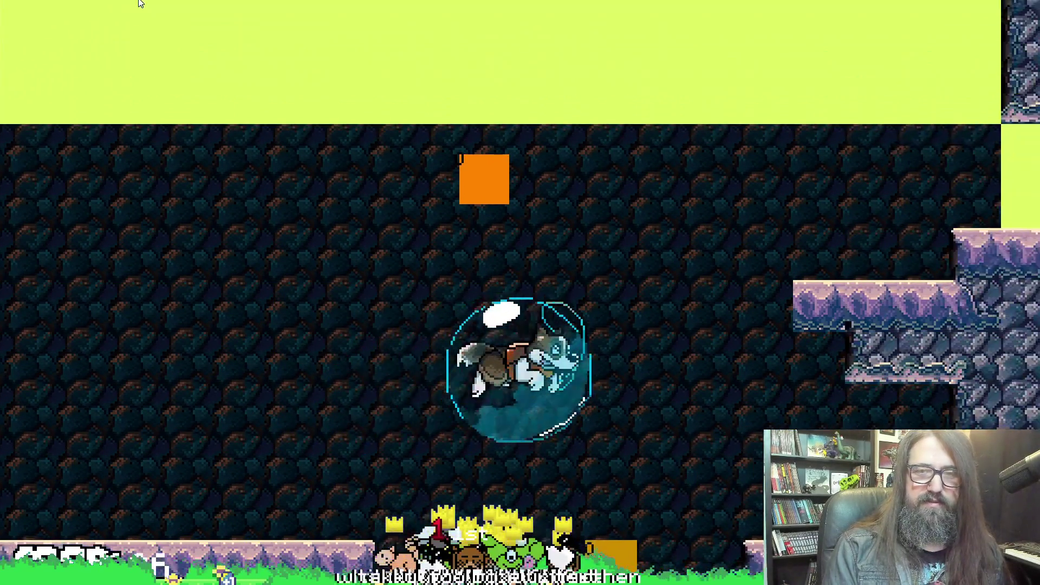
key(space)
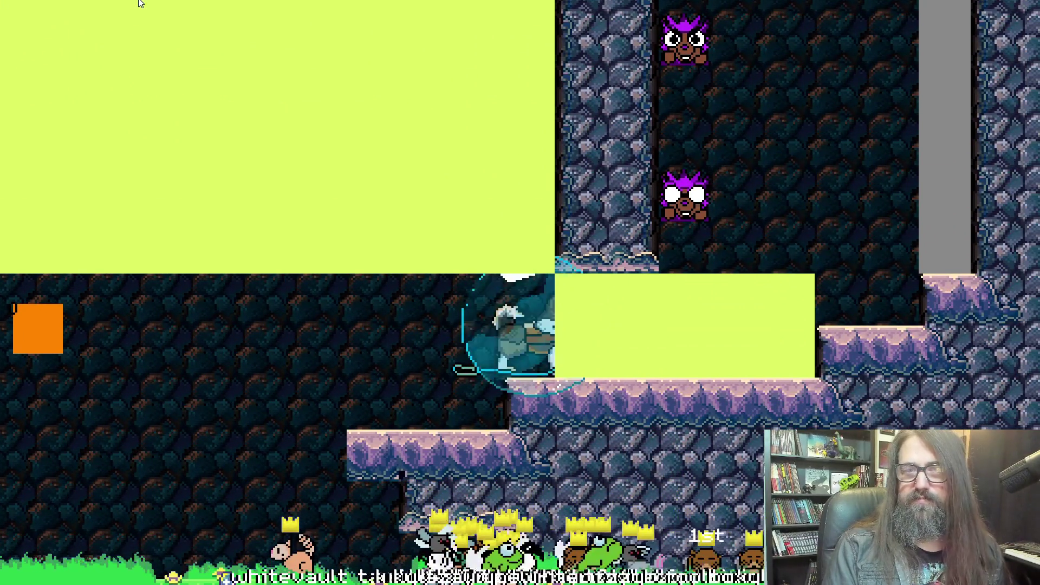
key(space)
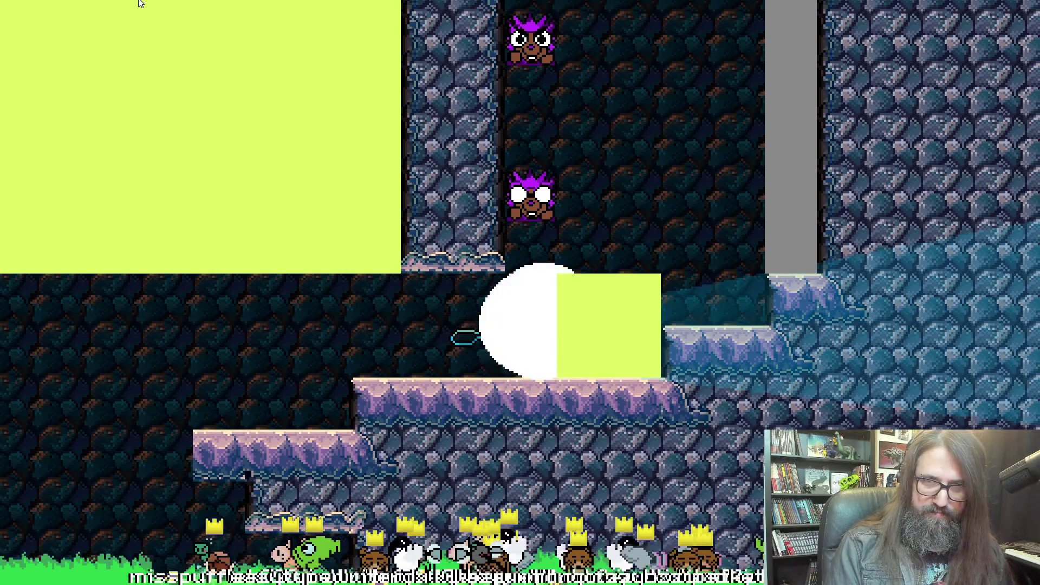
key(space)
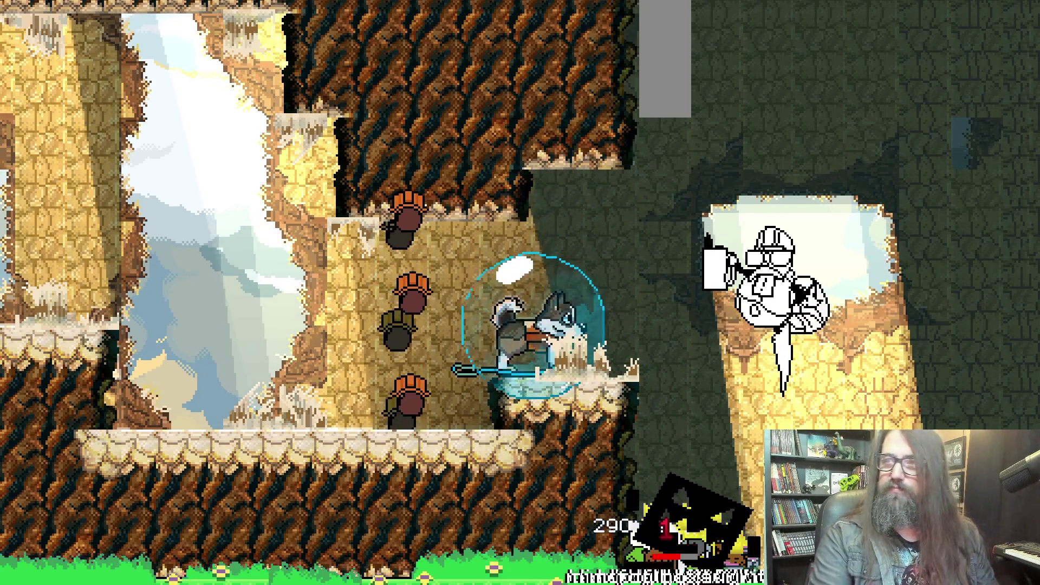
Return to GameMaker, stop the game build, and bring up the Aseprite sprite editor
key(alt+Tab)
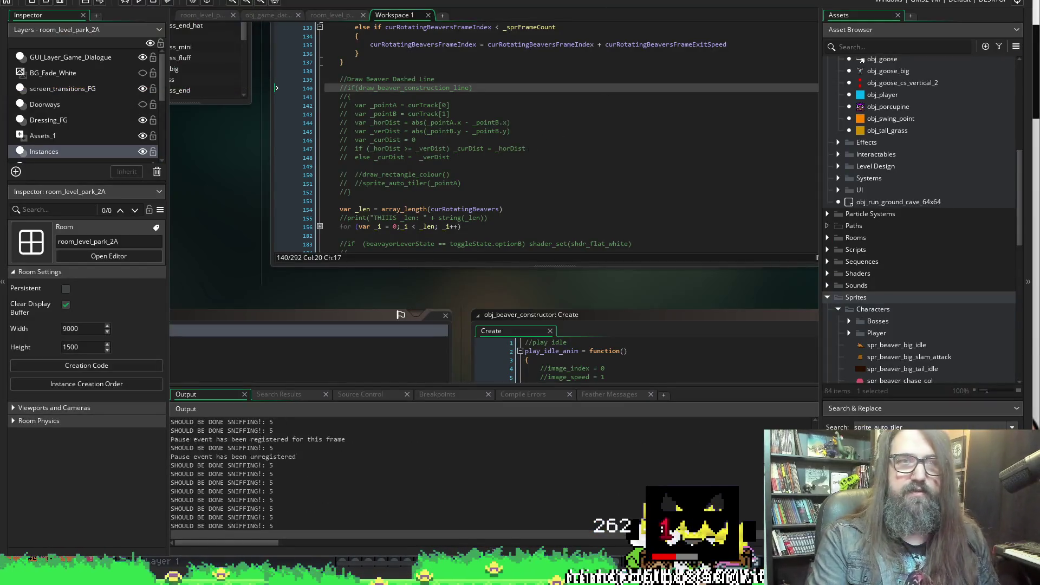
click(152, 2)
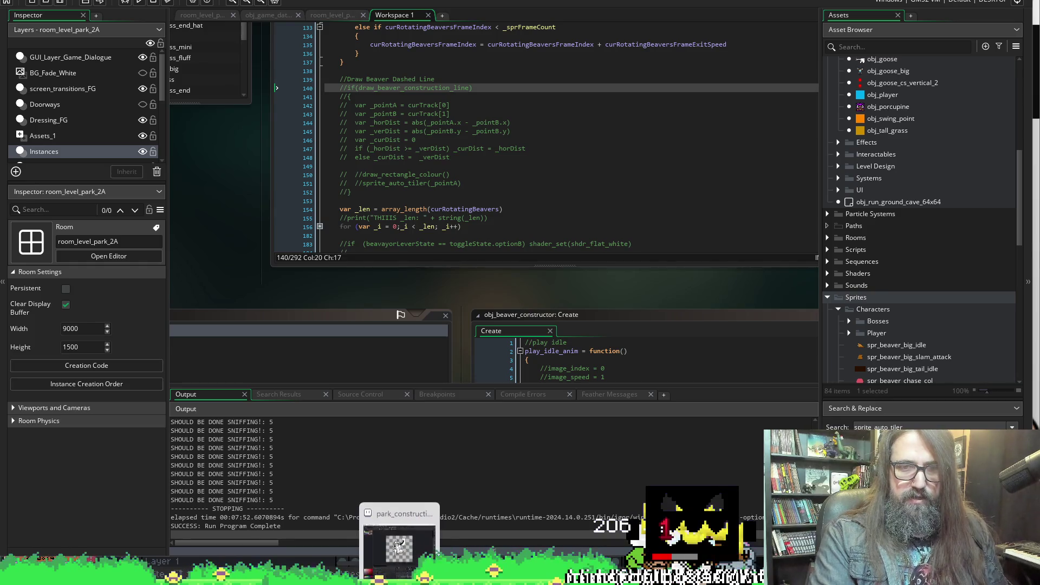
click(399, 577)
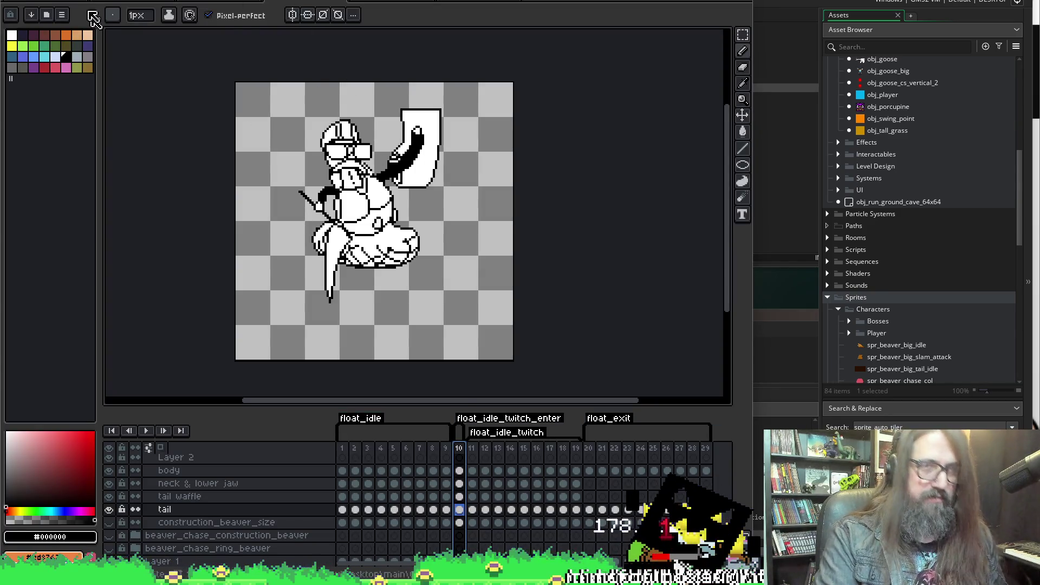
Start Save As and go up to the Once_We're_Home folder
key(alt+f)
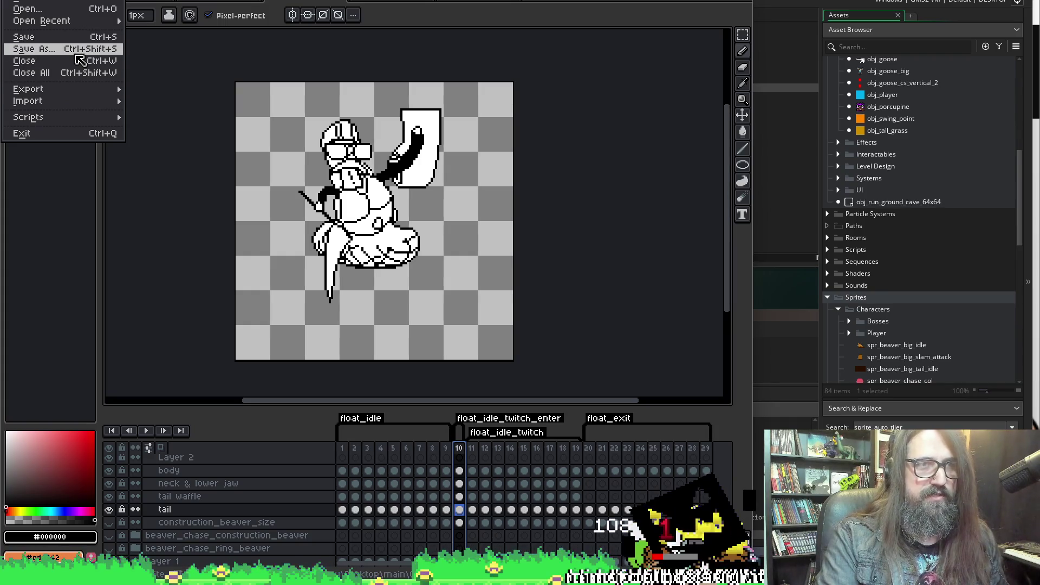
click(77, 50)
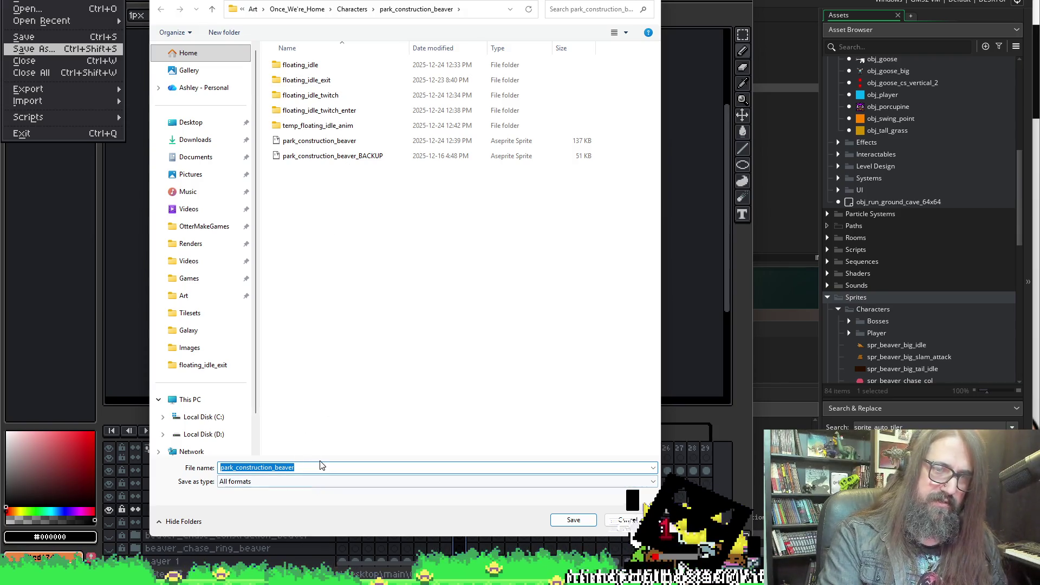
click(352, 9)
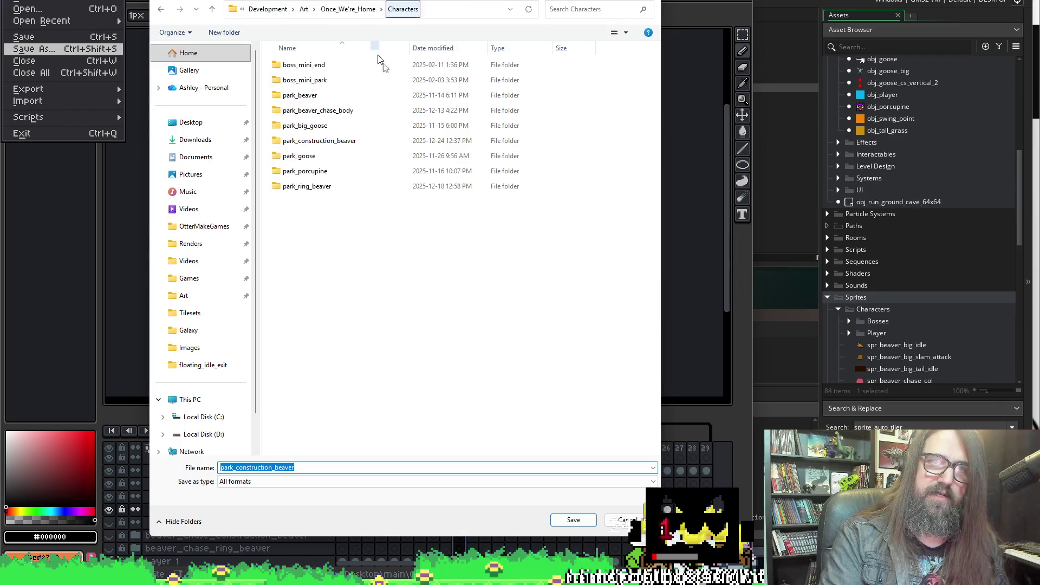
click(365, 9)
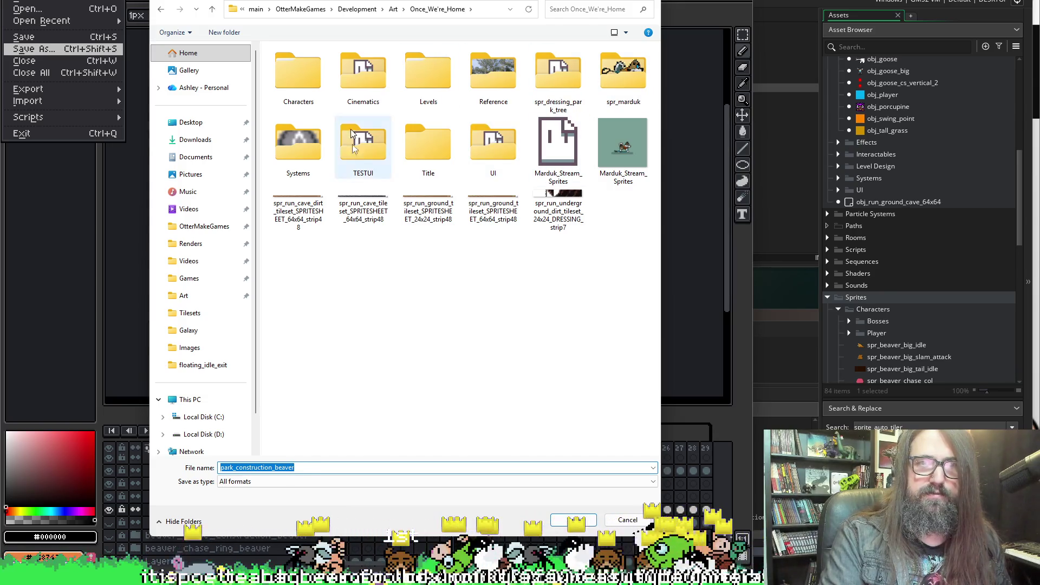
Create a new folder named 'Effects' in Once_We're_Home and open it as the save location
click(379, 302)
right_click(379, 299)
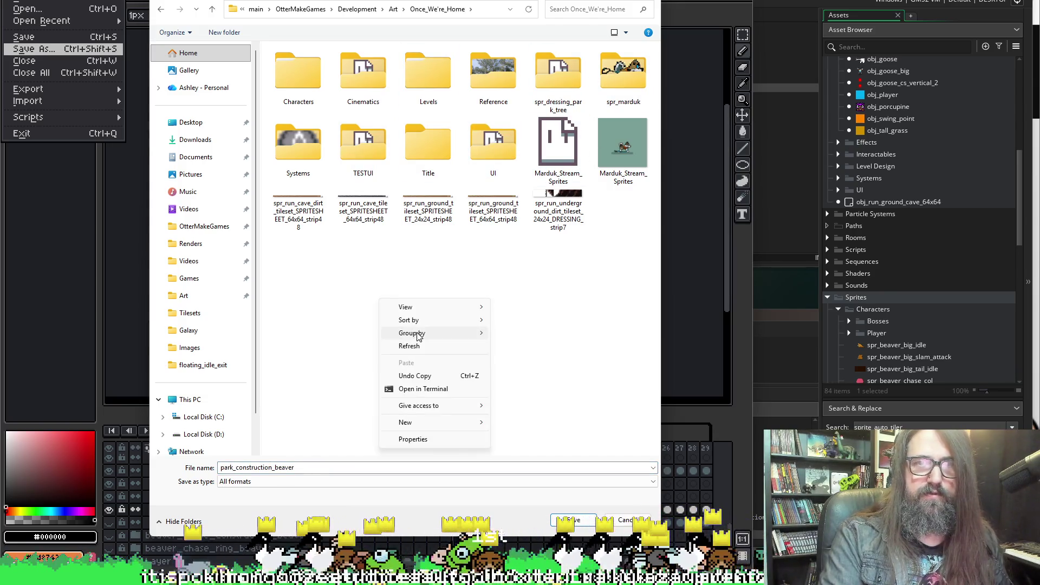
mouse_move(479, 422)
click(519, 425)
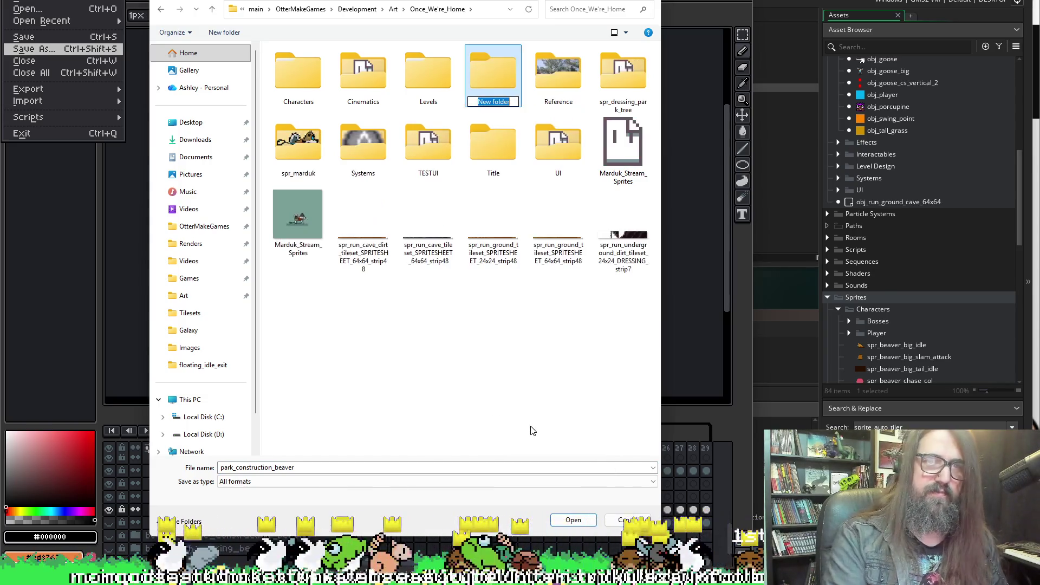
click(490, 81)
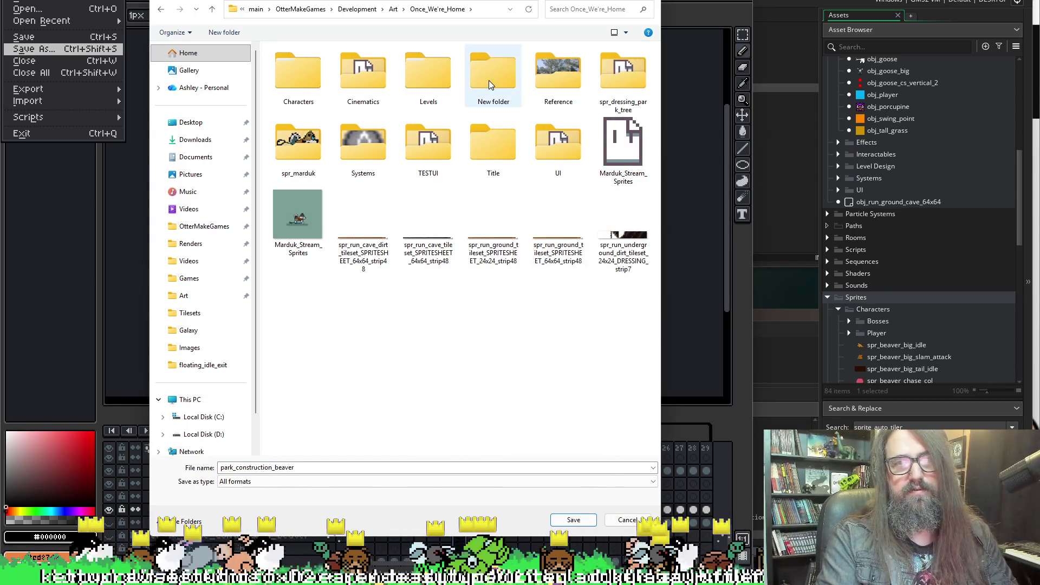
click(498, 105)
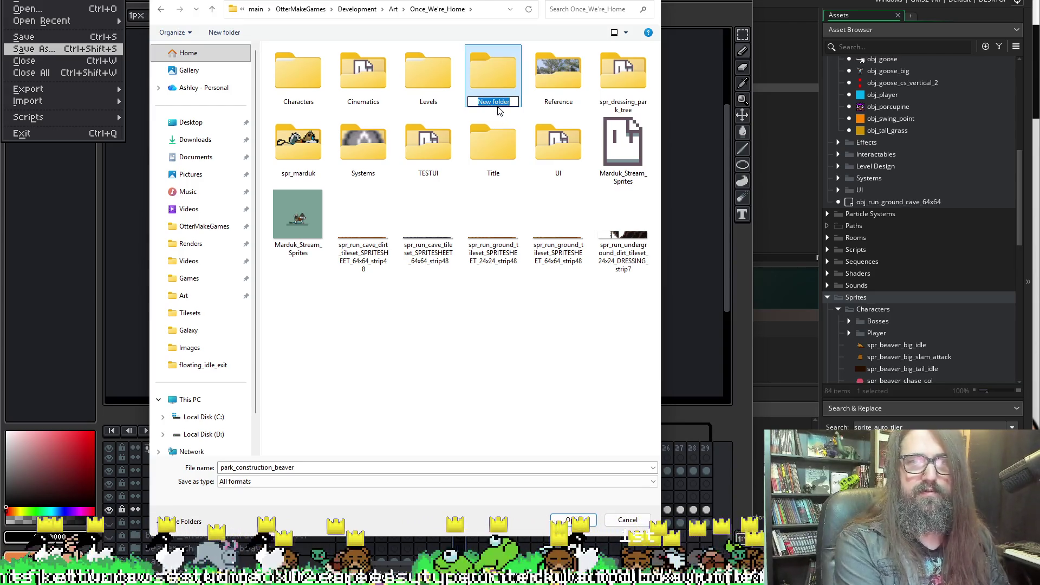
text(Effects)
key(Return)
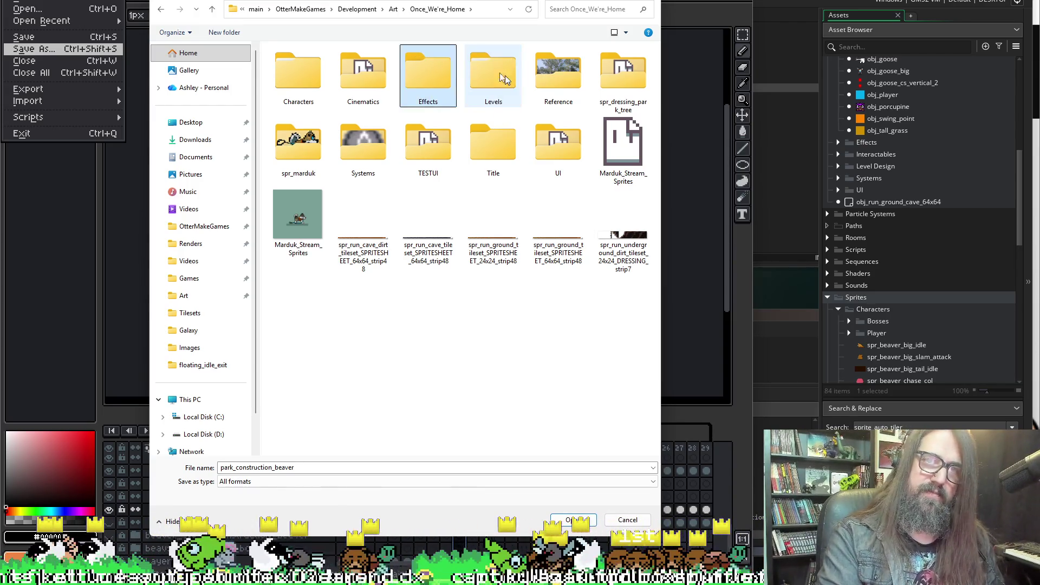
double_click(493, 75)
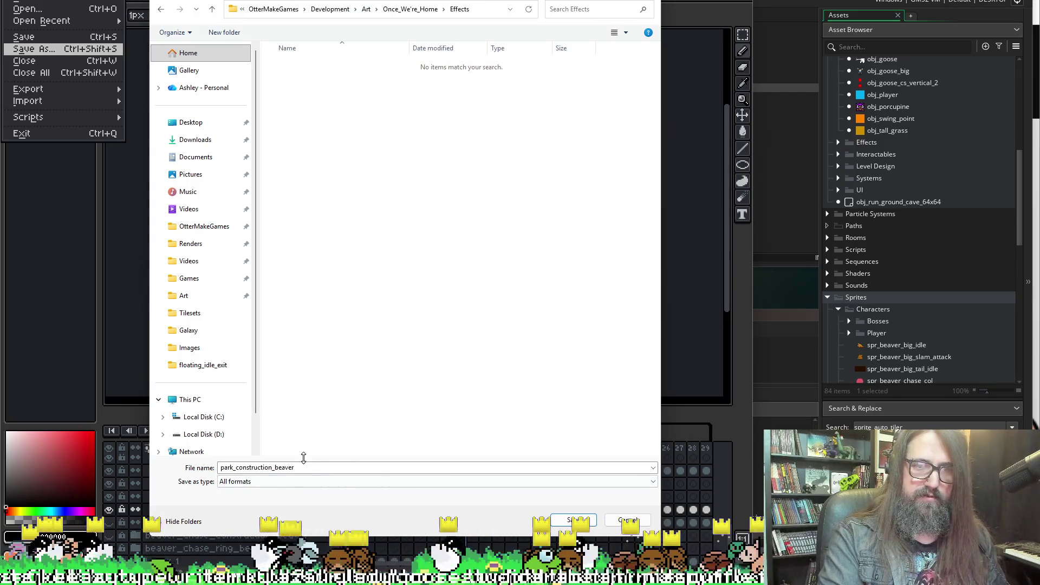
Replace the file name with 'construction_beaver_line_dash' and save the sprite into Effects
double_click(303, 467)
text(re)
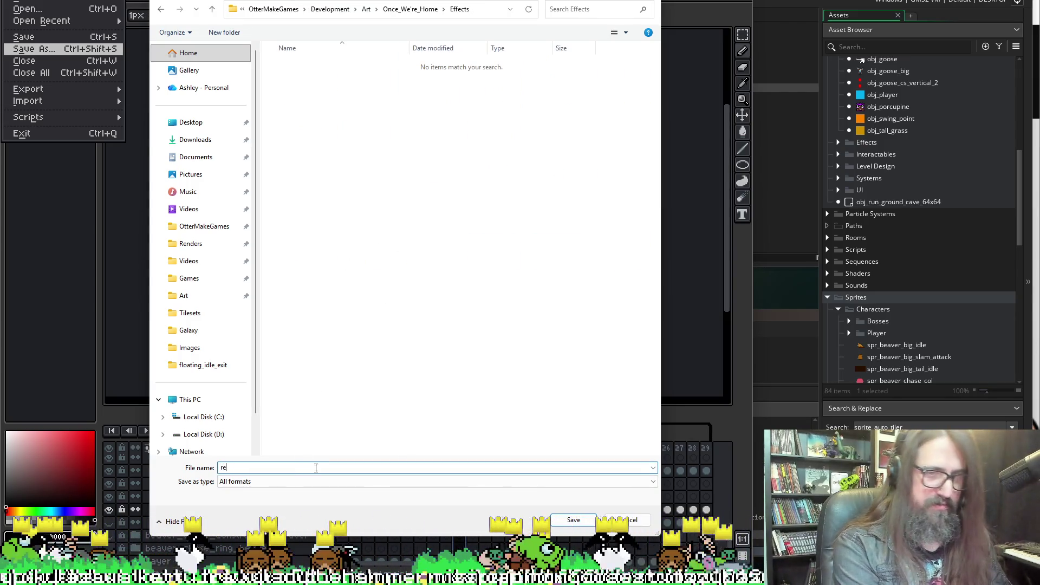
text(ctang)
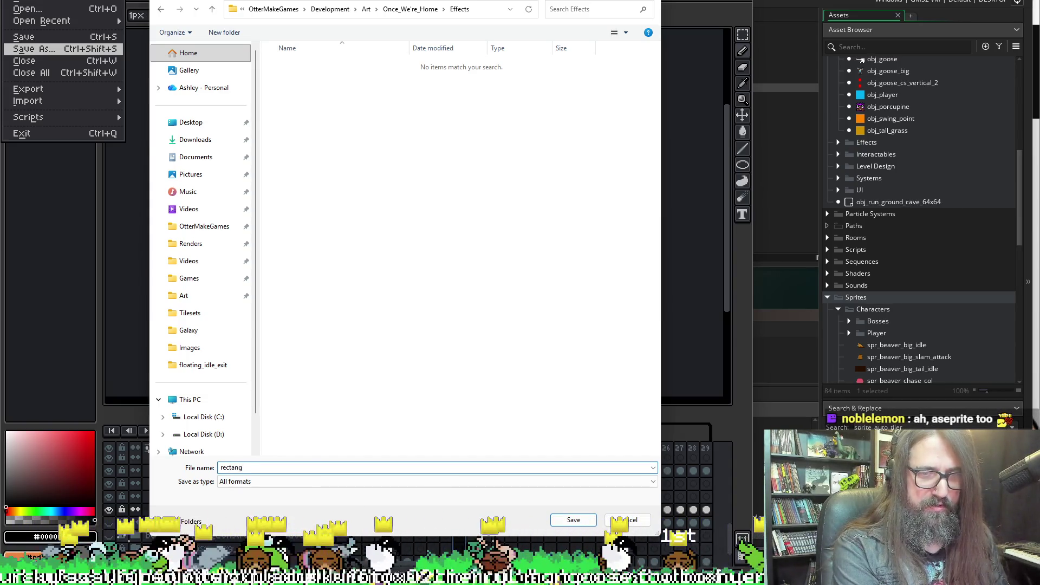
key(BackSpace)
key(BackSpace)
key(BackSpace)
text(constru)
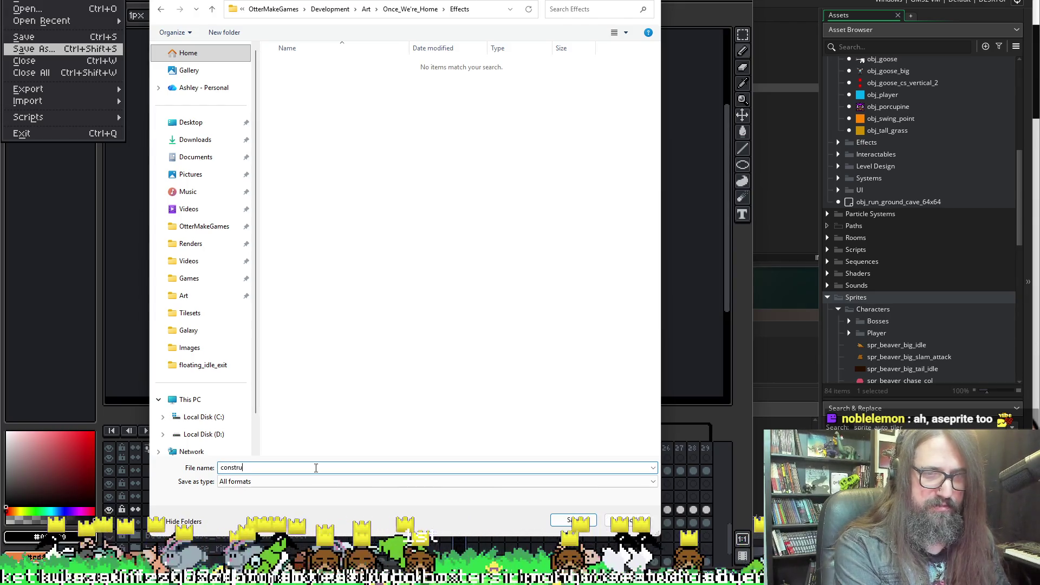
text(ction_beaver_)
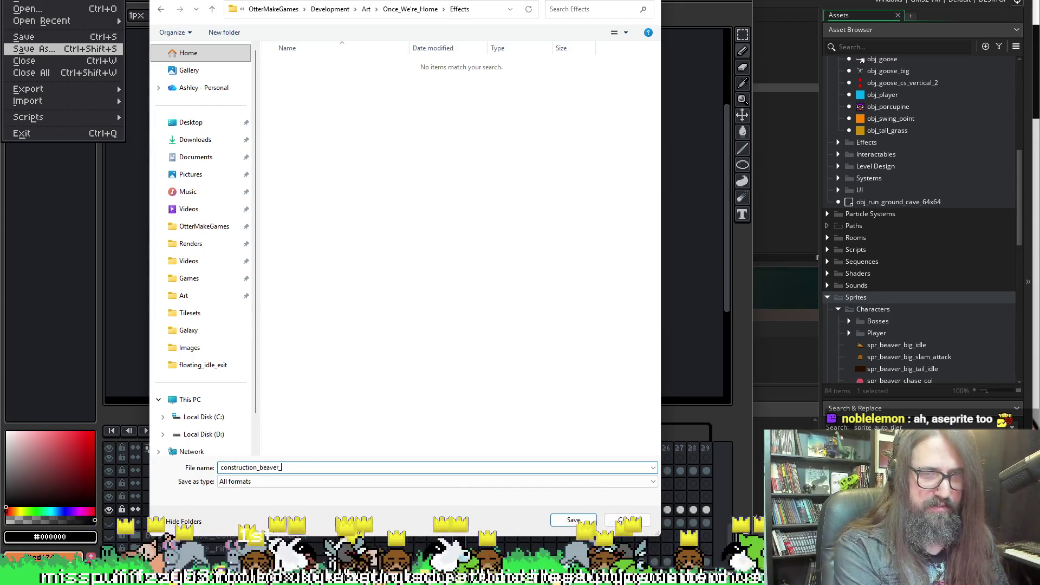
text(line)
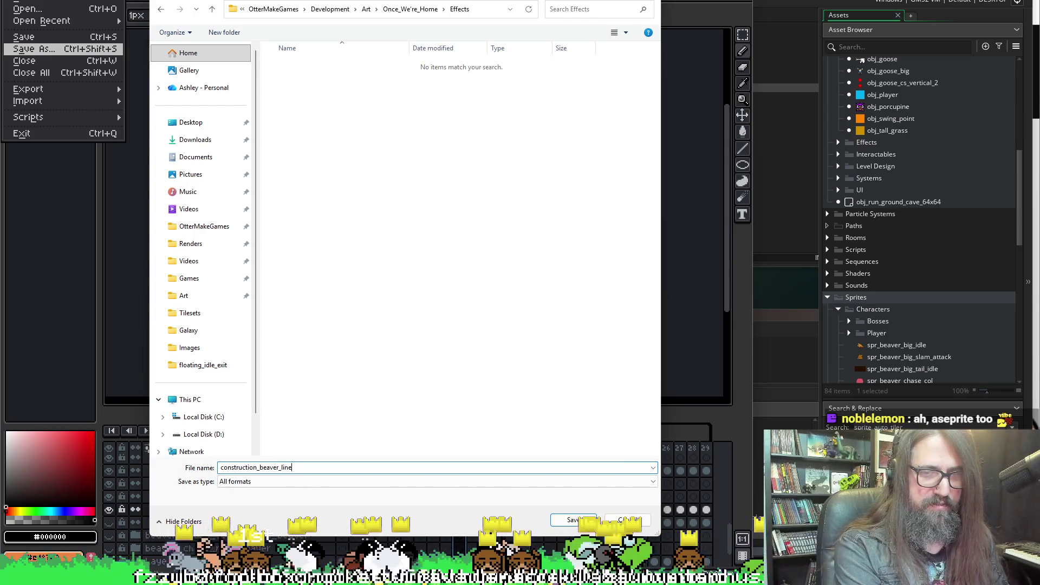
text(_dash)
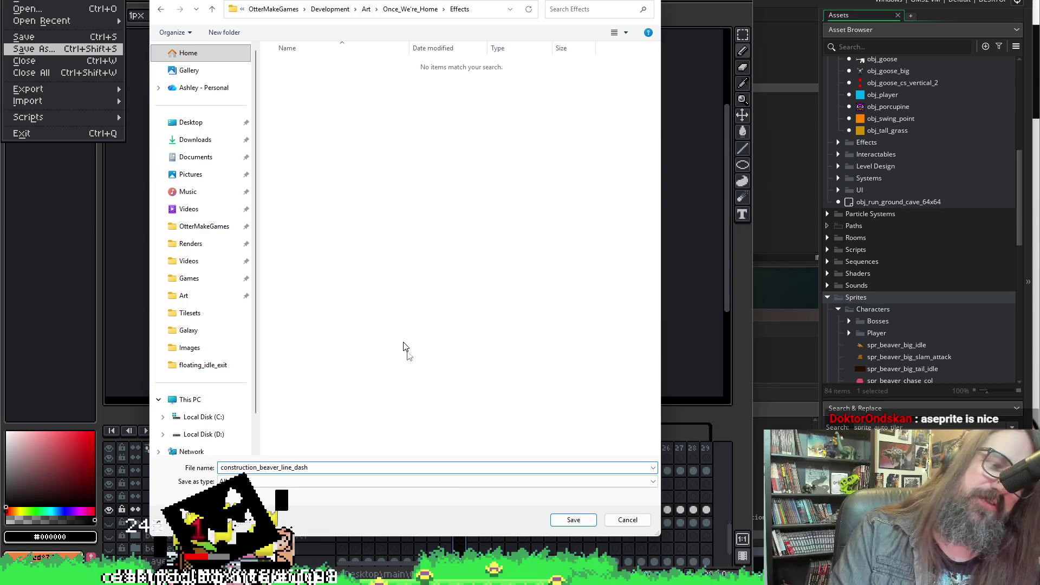
click(569, 528)
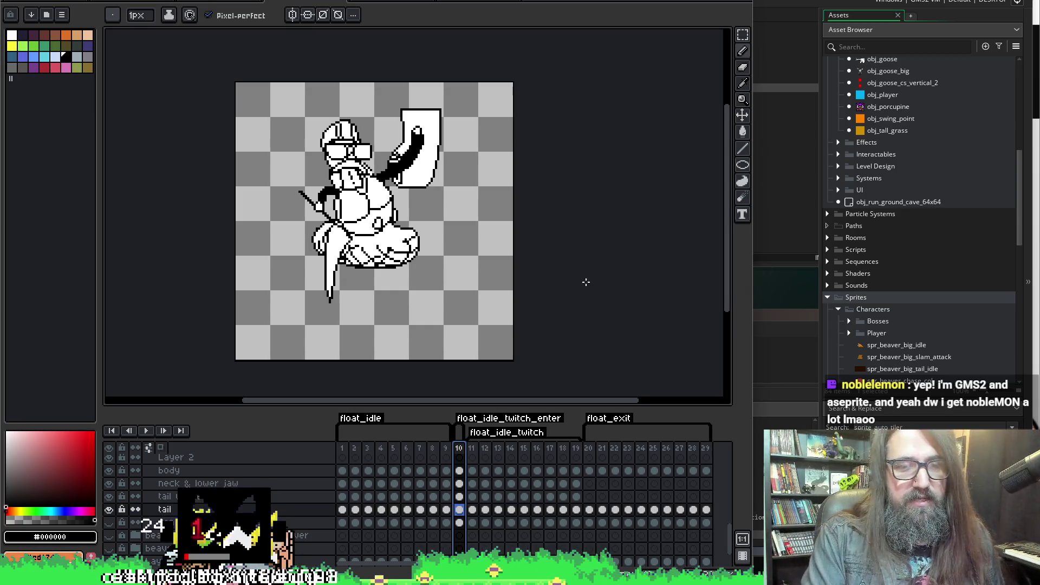
Delete frames 10–28 across all layers, enlarging the timeline for it and shrinking it back afterwards
drag(586, 281, 575, 255)
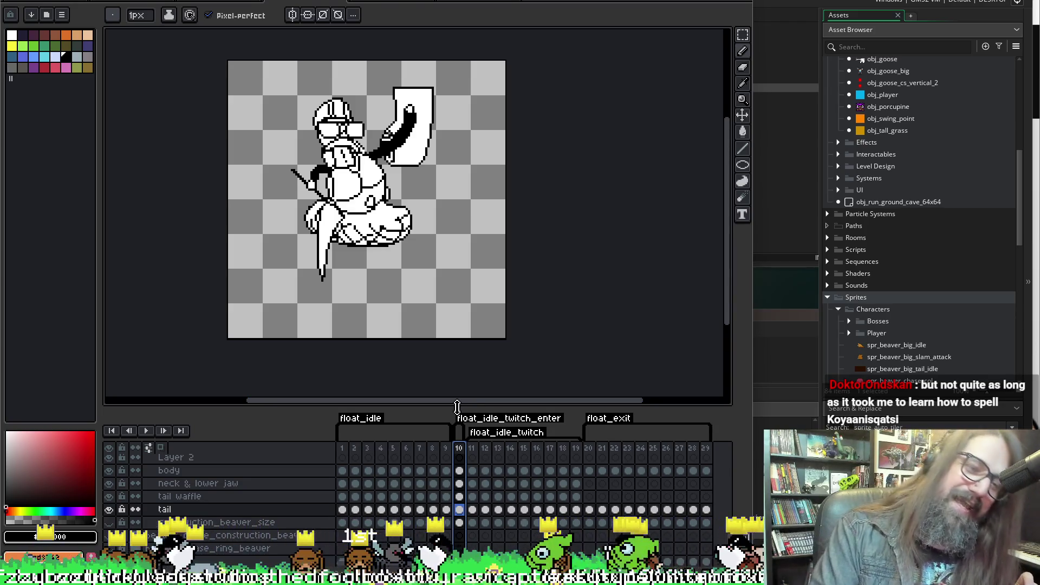
drag(456, 407, 468, 327)
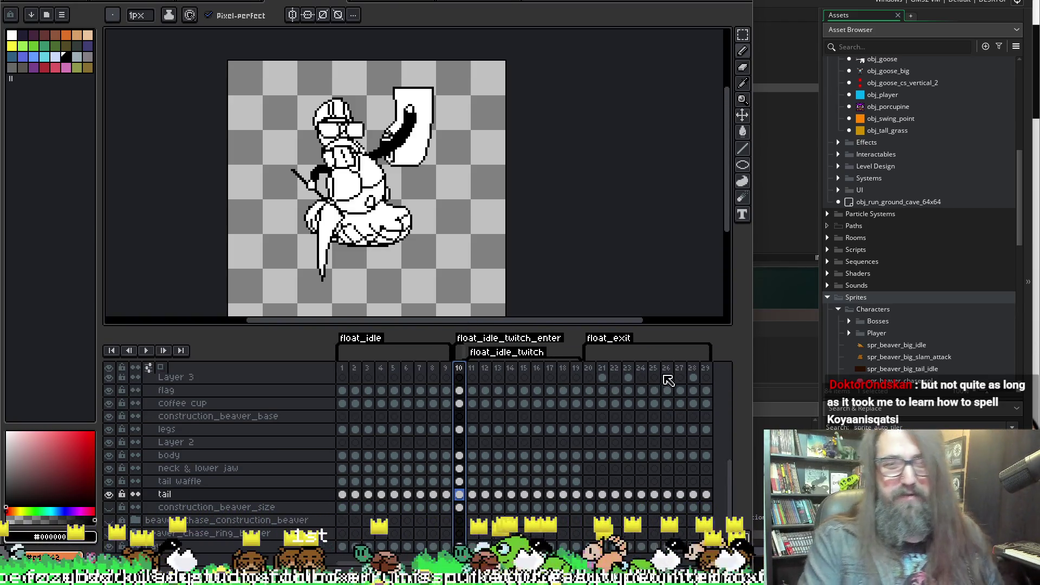
drag(695, 374, 459, 370)
key(Delete)
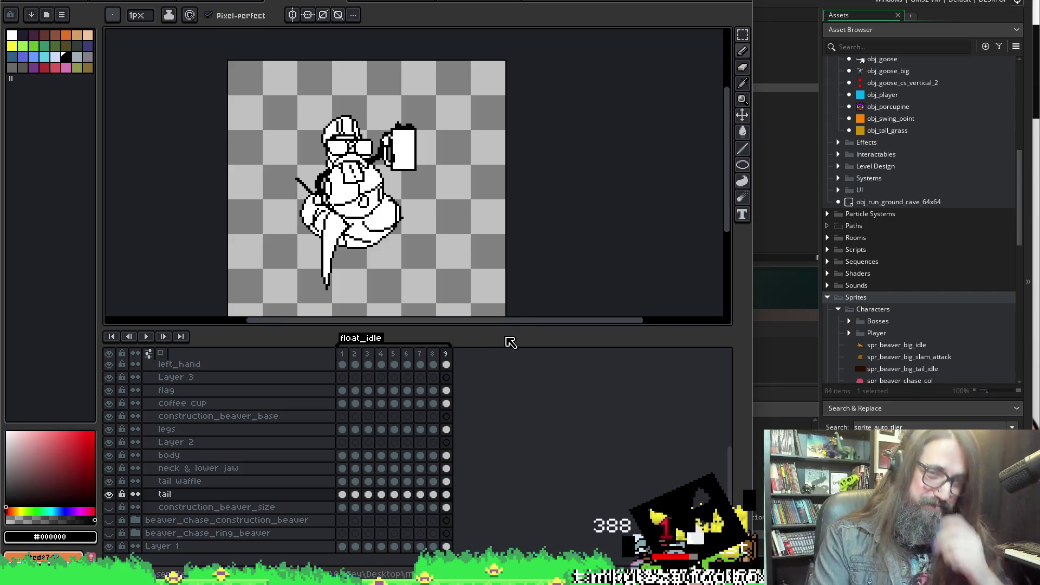
mouse_move(506, 325)
mouse_down()
mouse_move(497, 404)
mouse_move(509, 396)
mouse_up()
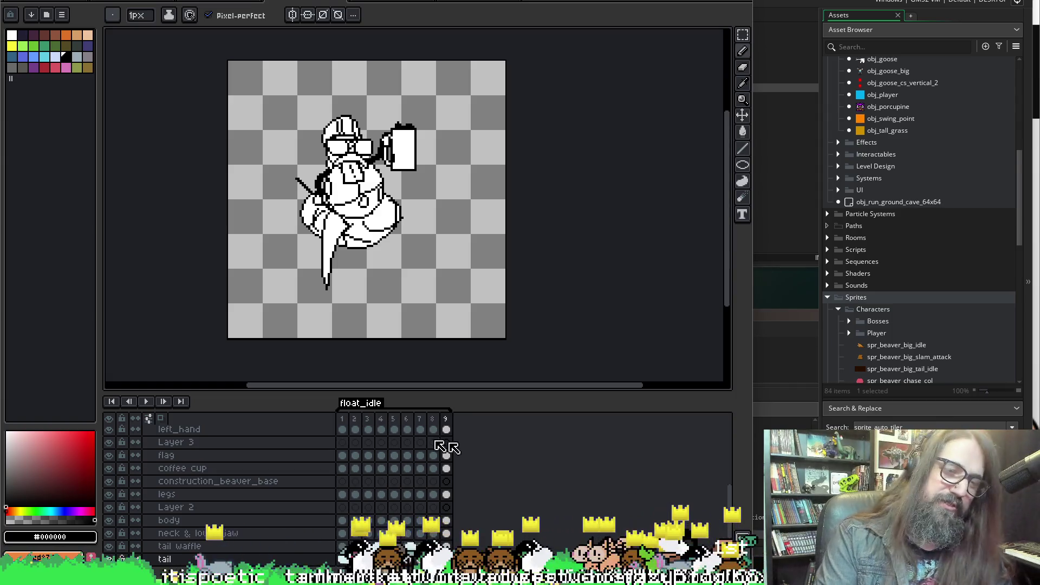
Delete frames 2–9 and remove the float_idle tag, leaving a single frame
drag(354, 420, 467, 427)
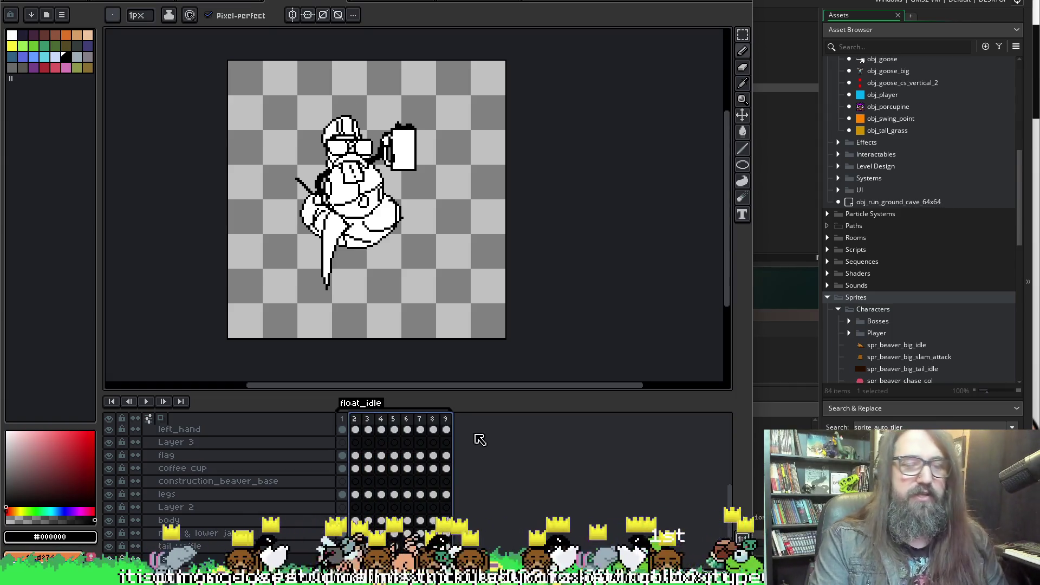
key(Delete)
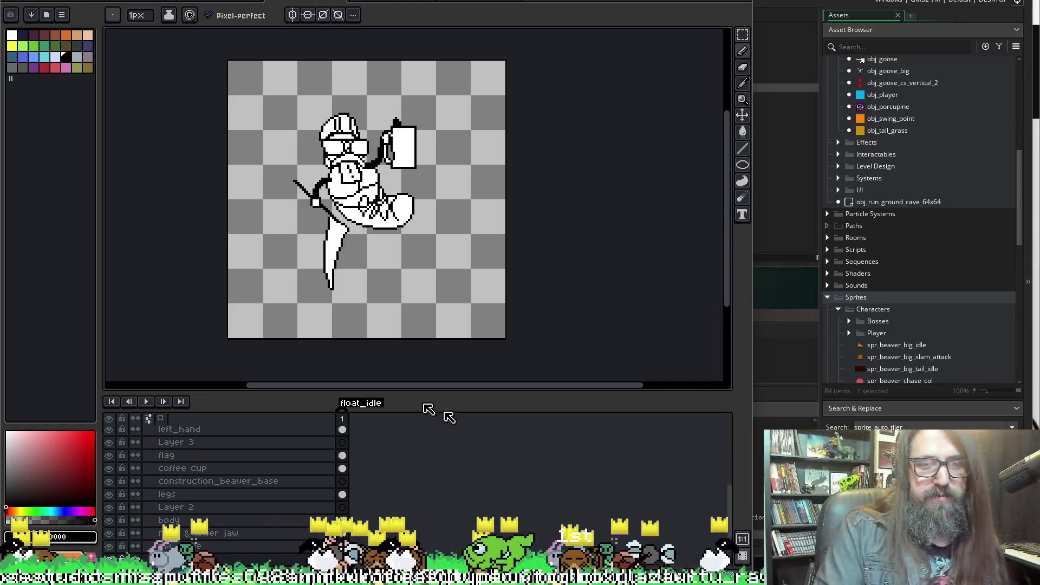
right_click(370, 409)
click(411, 432)
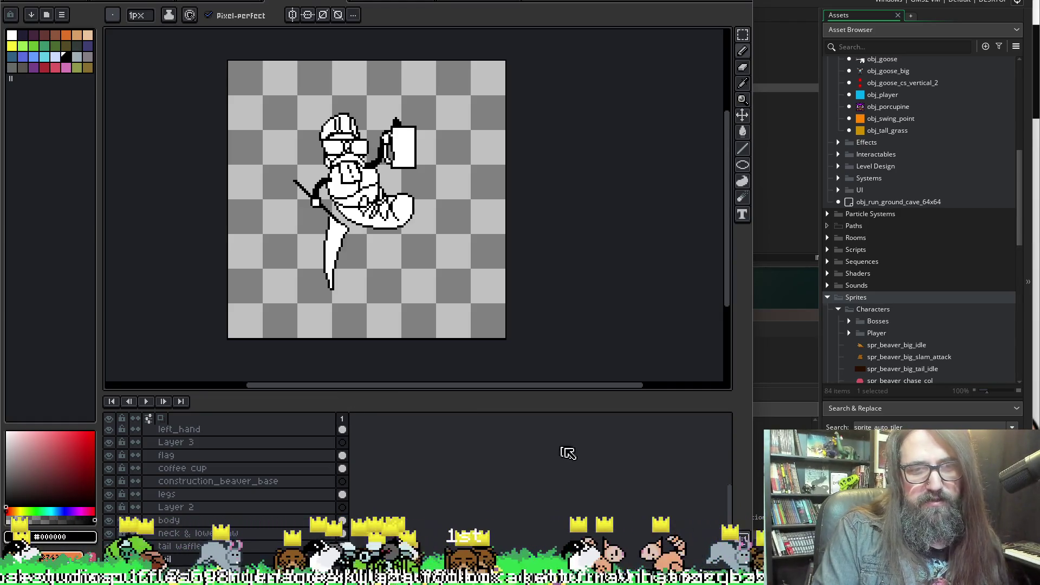
Save the trimmed sprite and pick orange as the drawing colour
click(11, 1)
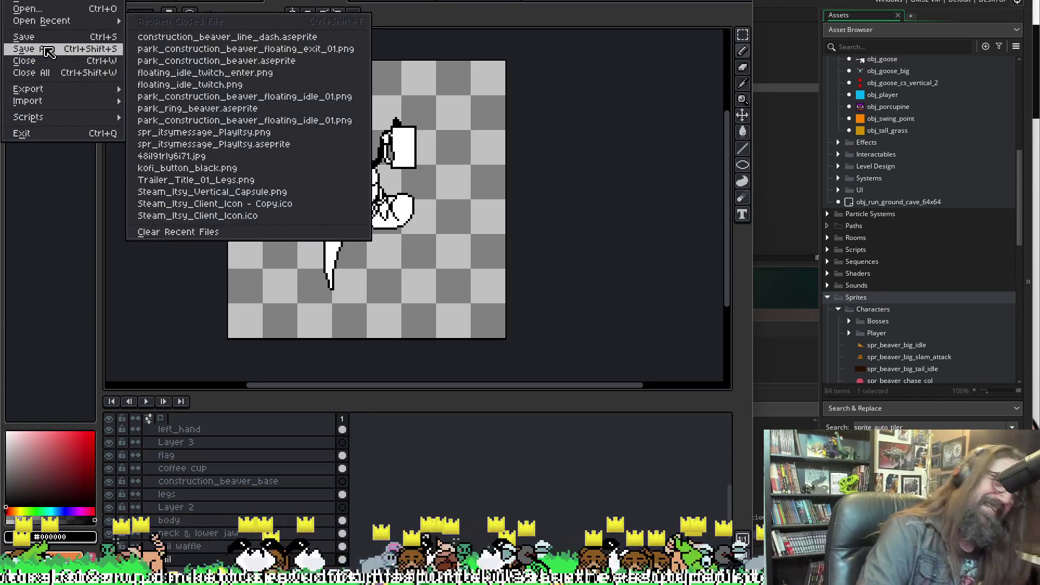
click(55, 38)
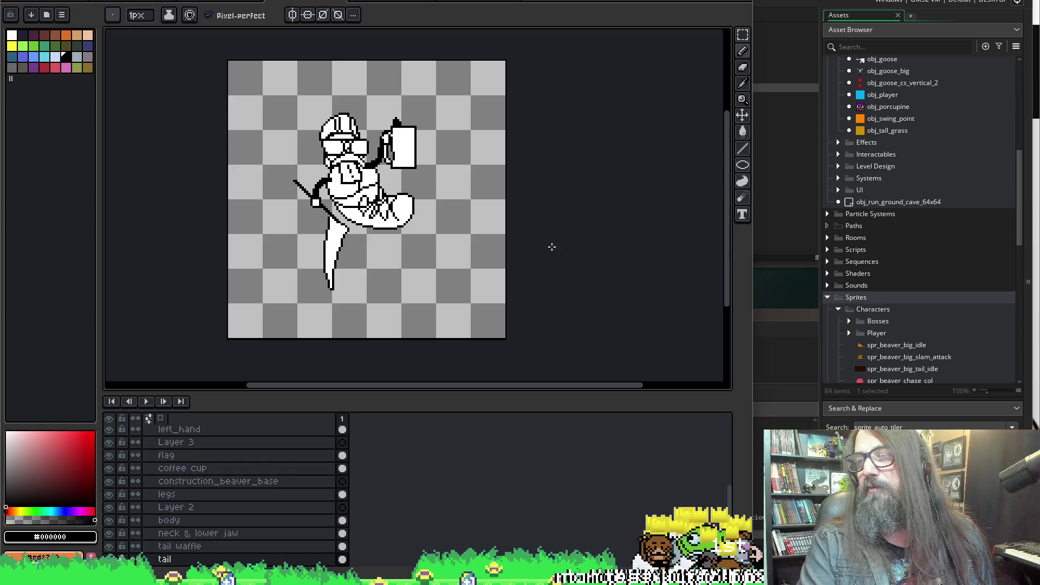
mouse_move(564, 262)
mouse_down()
mouse_move(545, 200)
mouse_move(557, 211)
mouse_up()
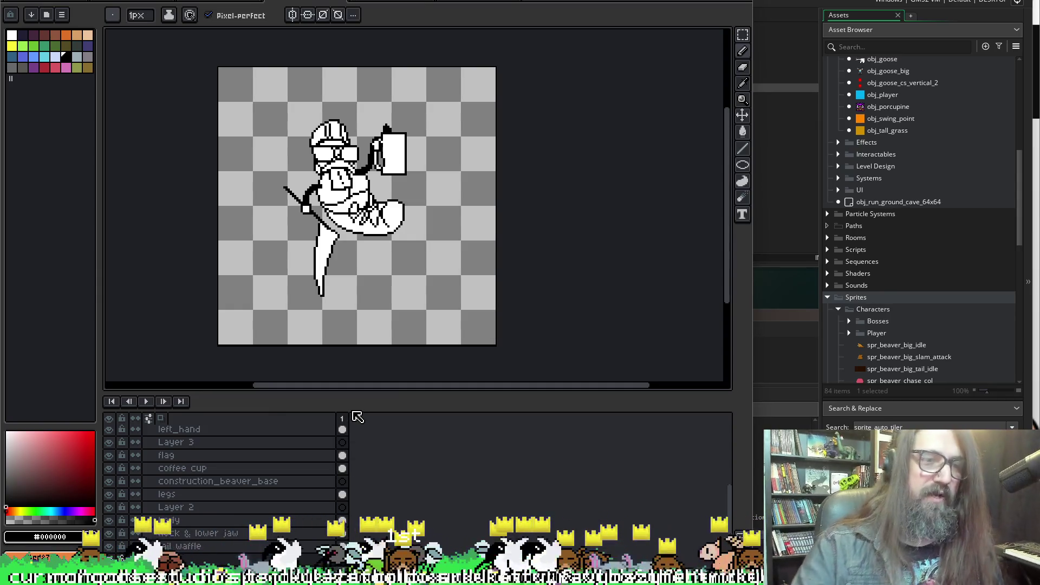
click(66, 35)
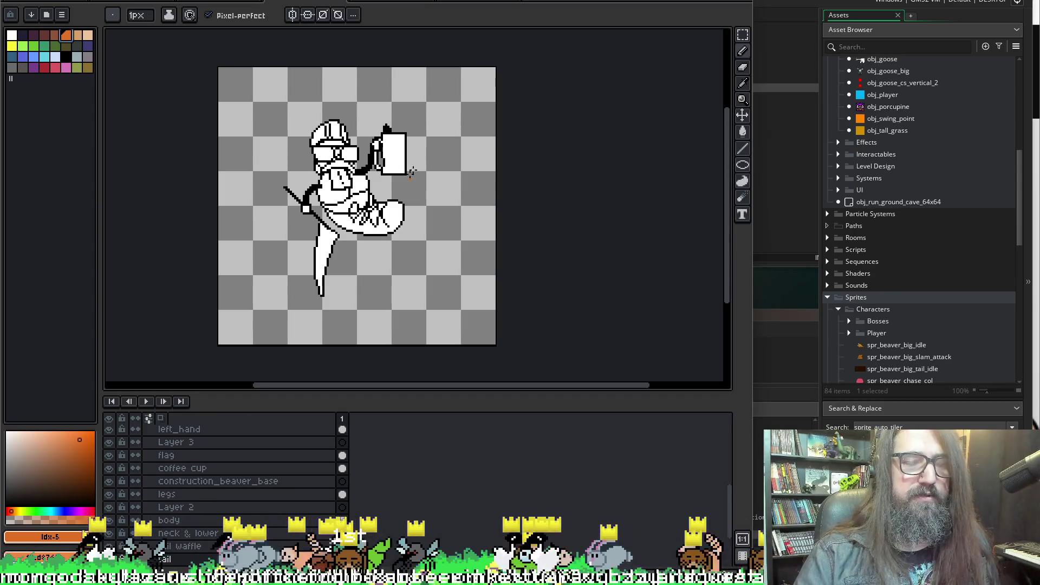
Reopen park_construction_beaver.aseprite from the recent files list
click(456, 2)
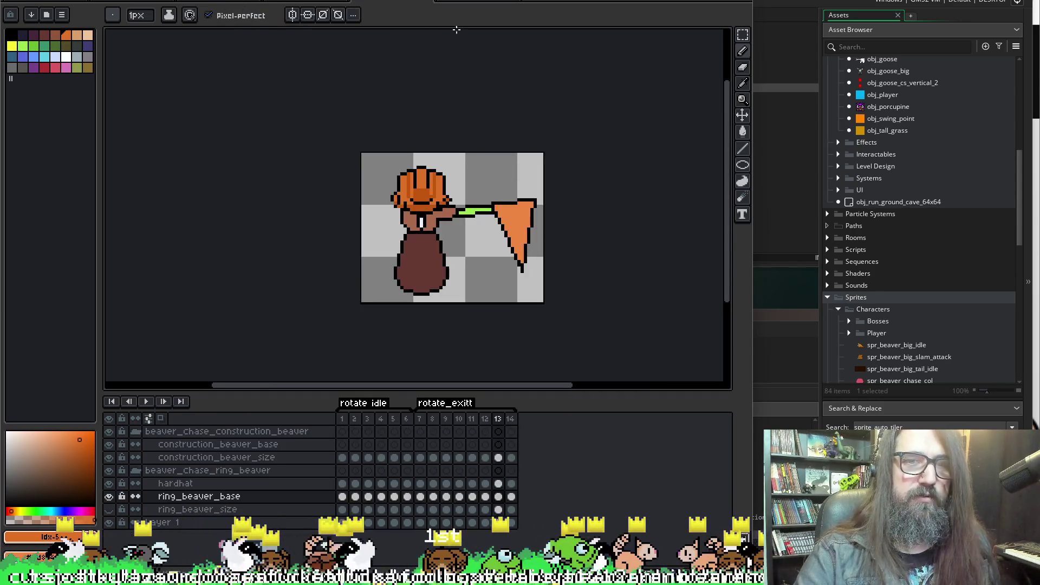
click(352, 2)
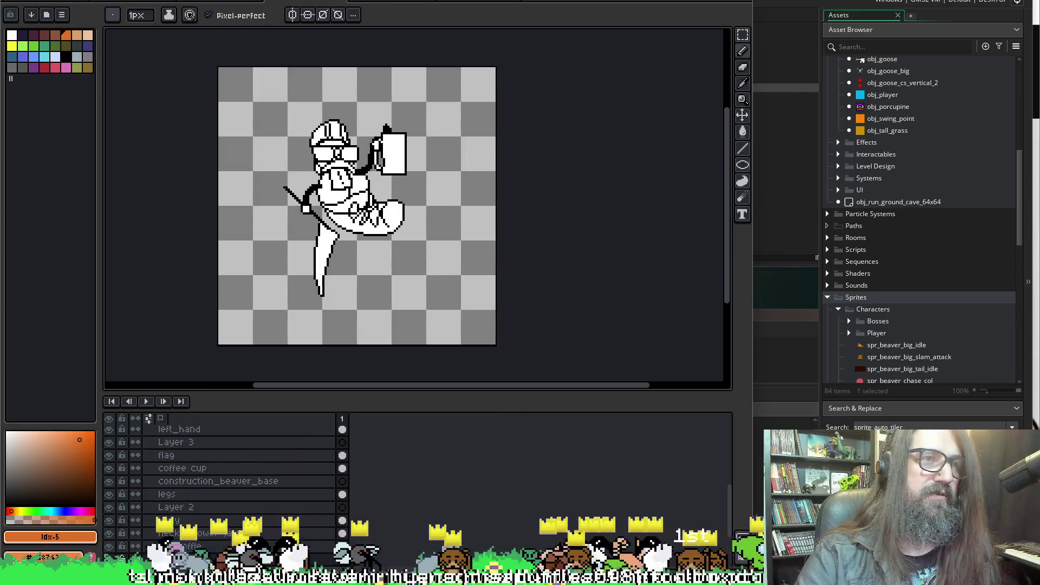
click(10, 1)
mouse_move(57, 22)
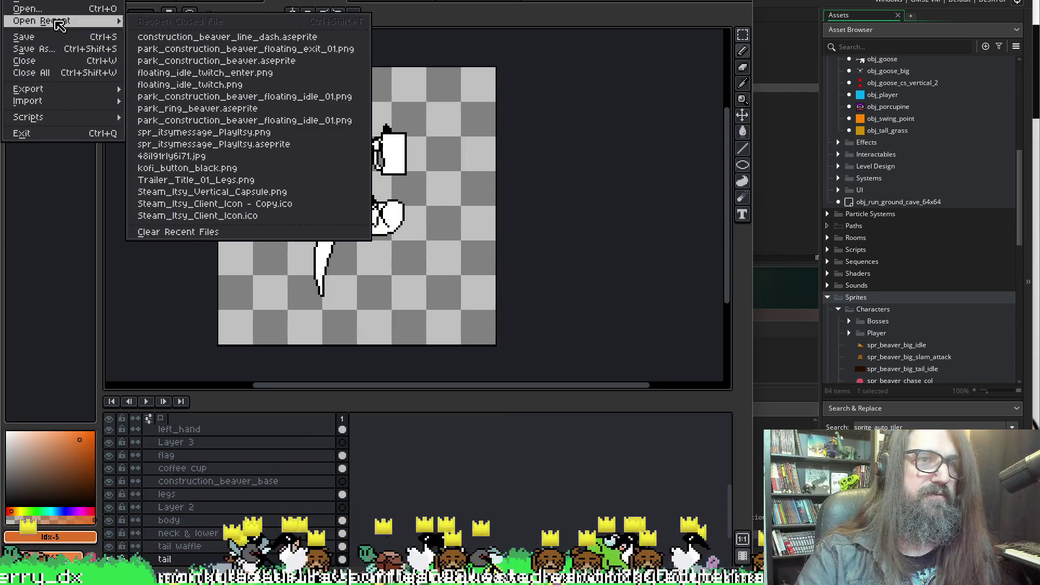
click(322, 62)
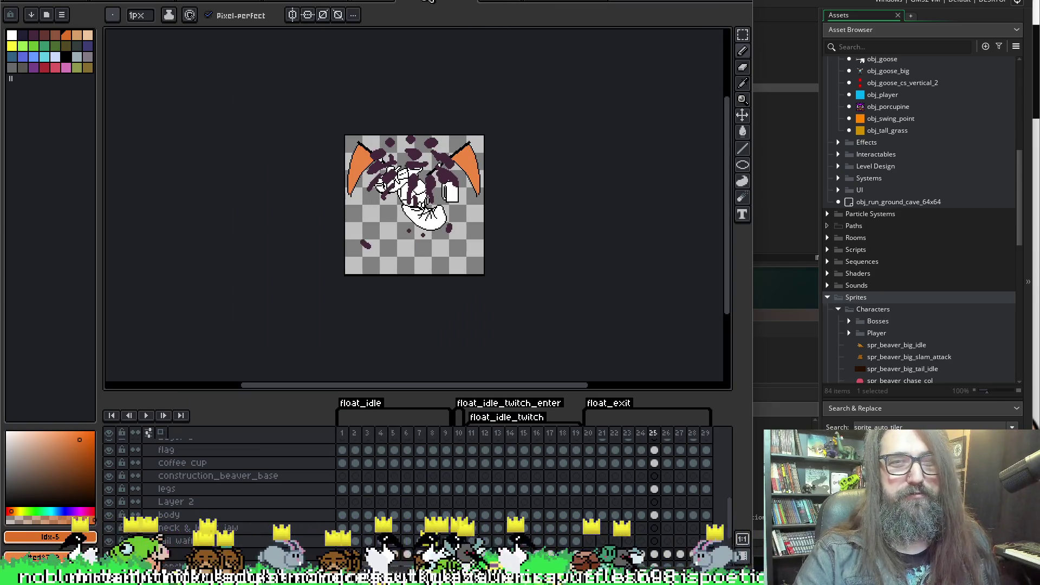
Back on the line-dash sprite, add a new empty Layer 4 at the top of the stack
click(427, 1)
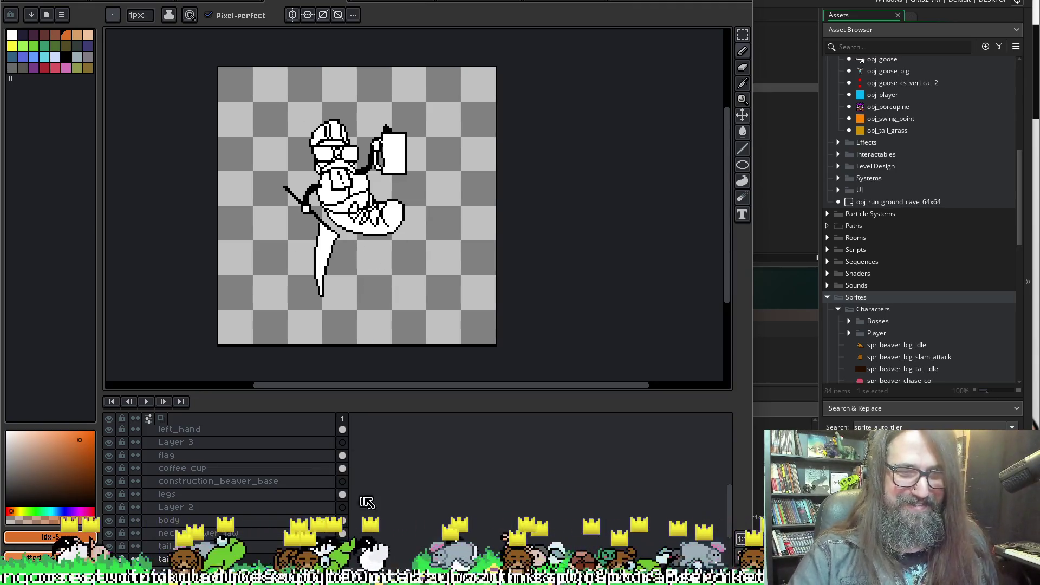
scroll(390, 453, down, 3)
key(z)
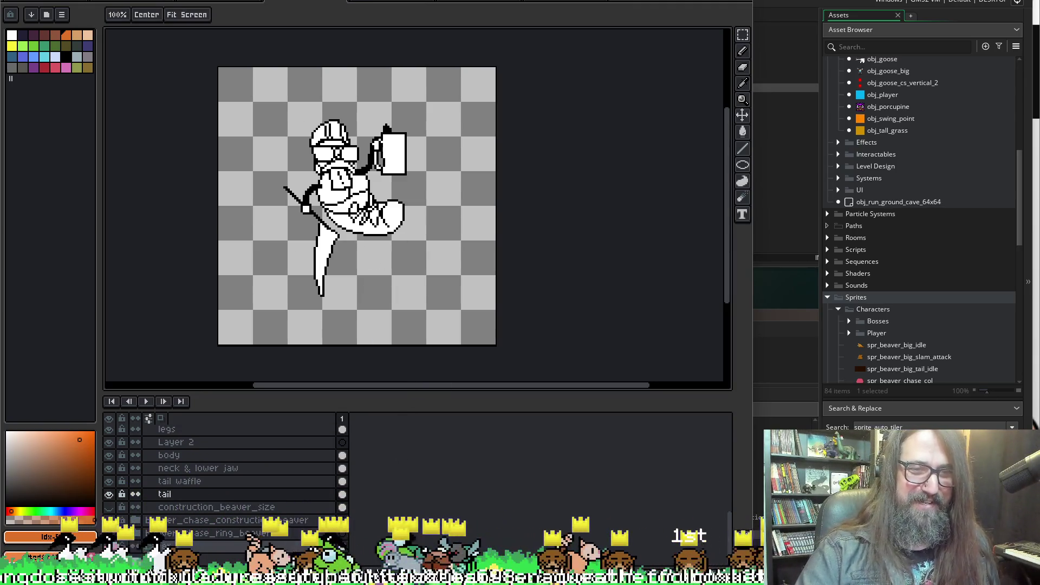
click(244, 429)
scroll(406, 449, up, 2)
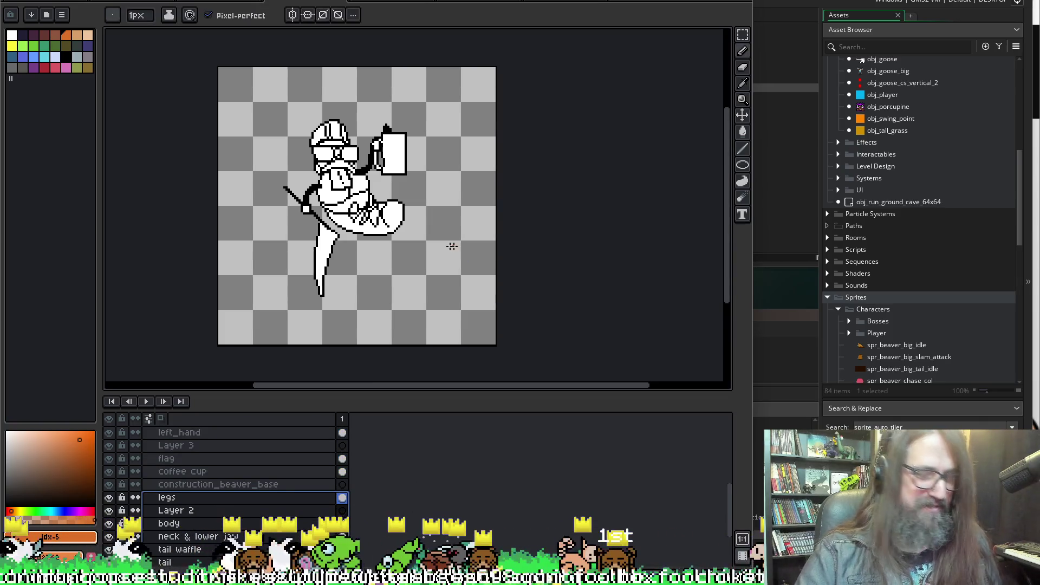
scroll(217, 476, up, 6)
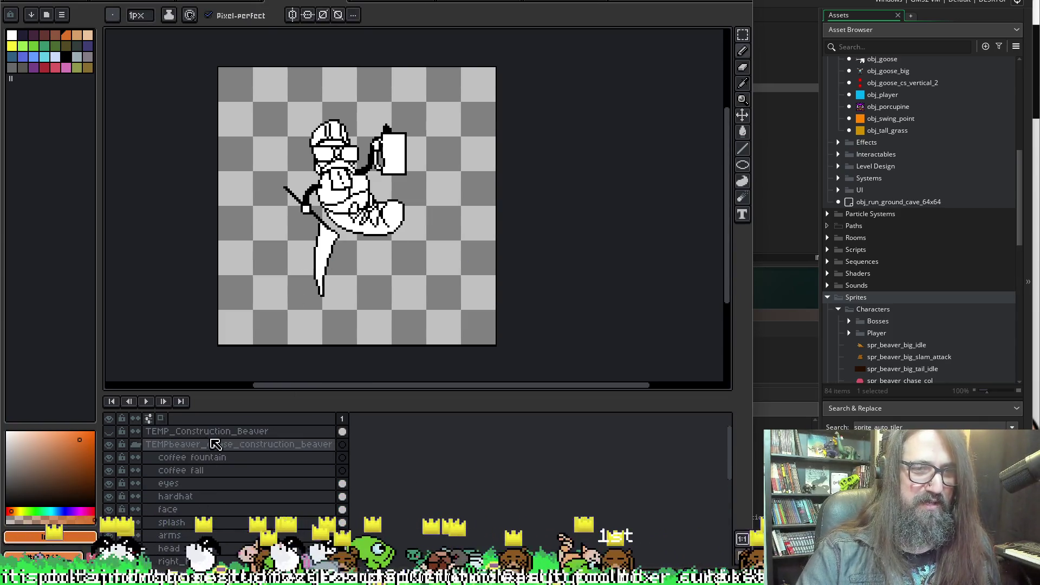
key(ctrl+shift+n)
Rename the new top layer to 'Line_Dash', then switch to the animated beaver sprite
key(s)
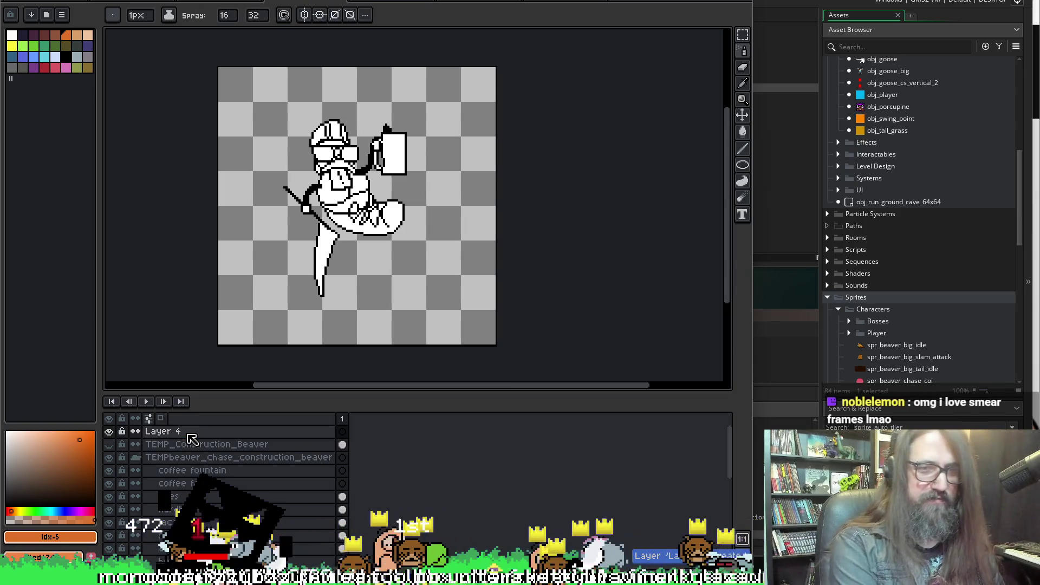
double_click(189, 433)
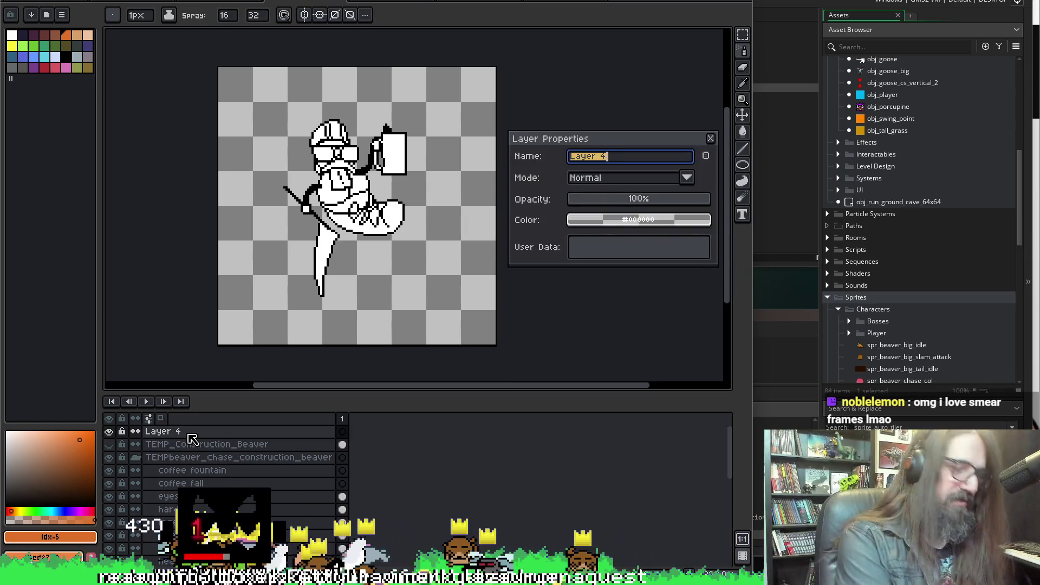
text(Line_Da)
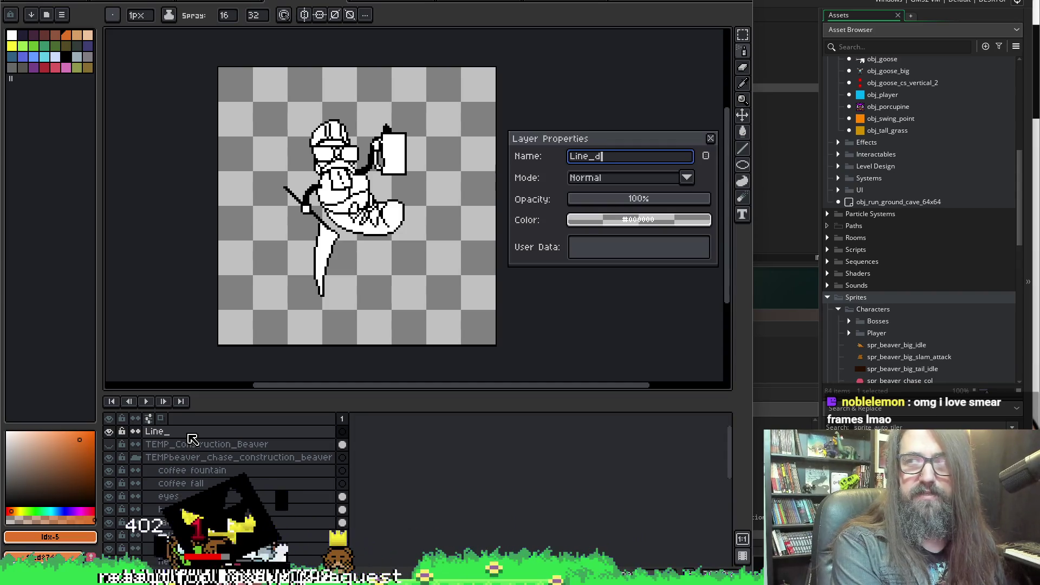
text(sh)
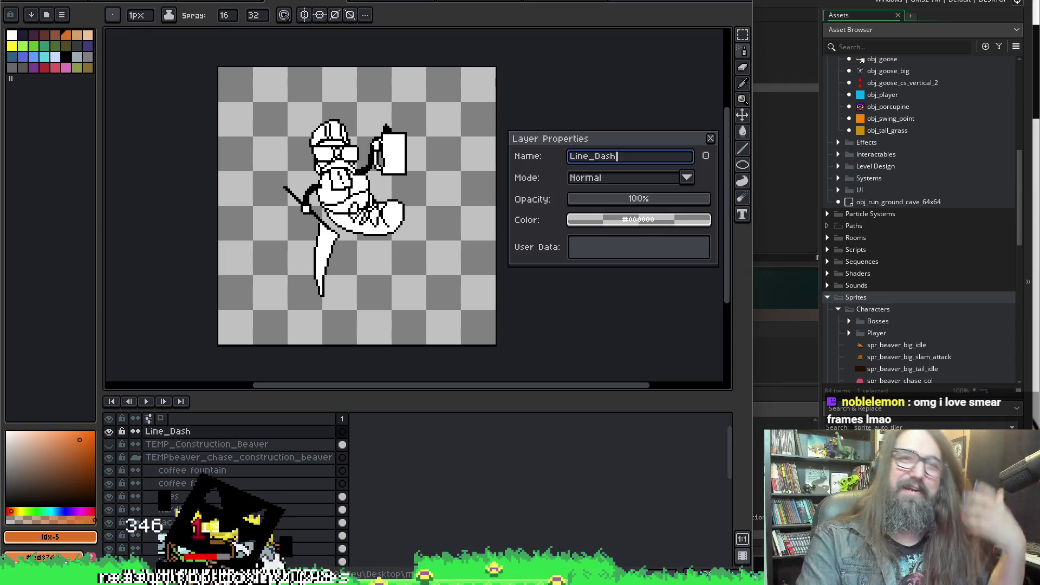
click(374, 4)
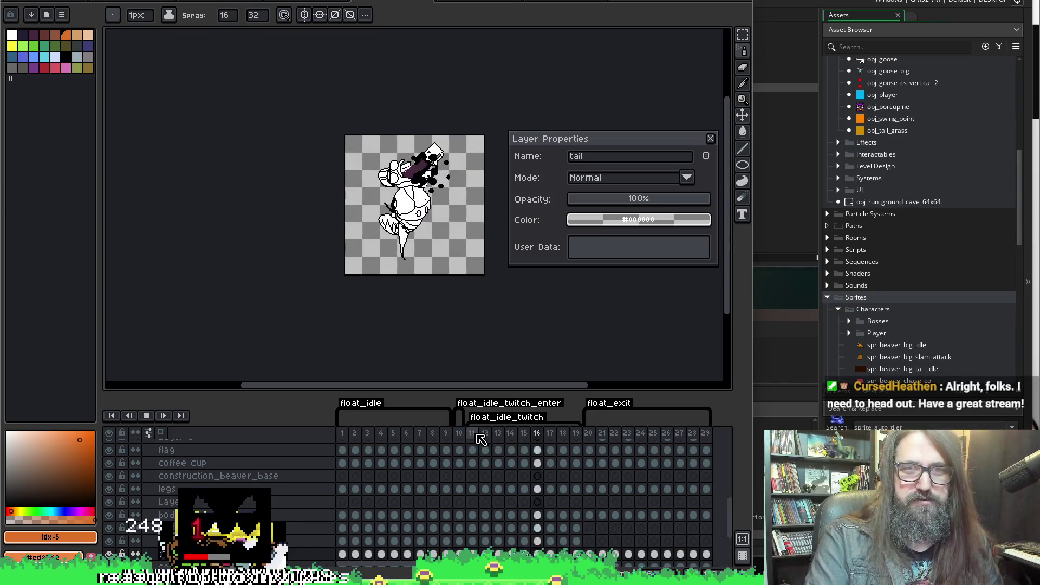
Stop the beaver animation on frame 2 and save the beaver sprite
scroll(382, 299, up, 3)
drag(448, 242, 296, 350)
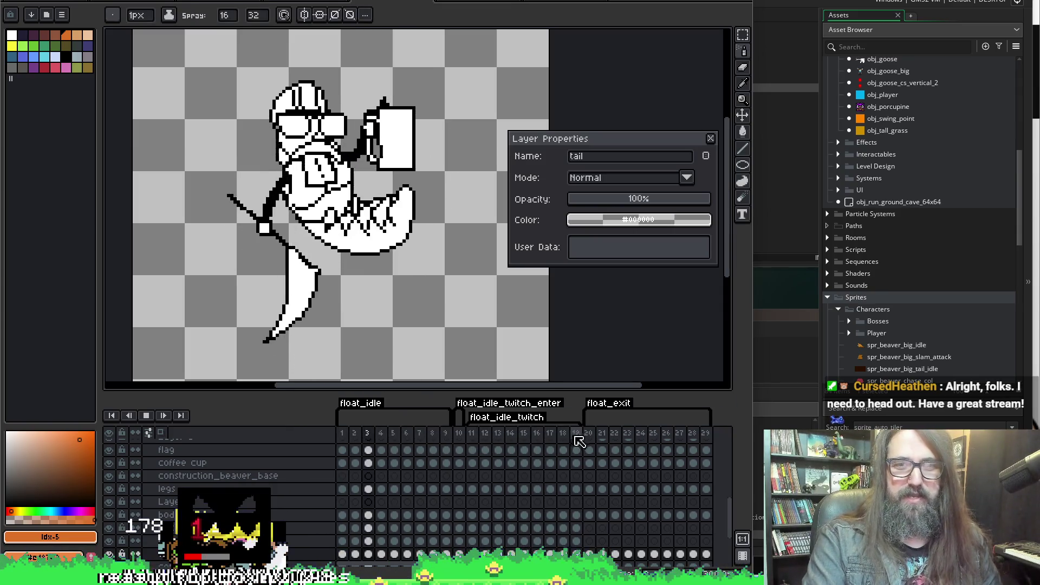
key(space)
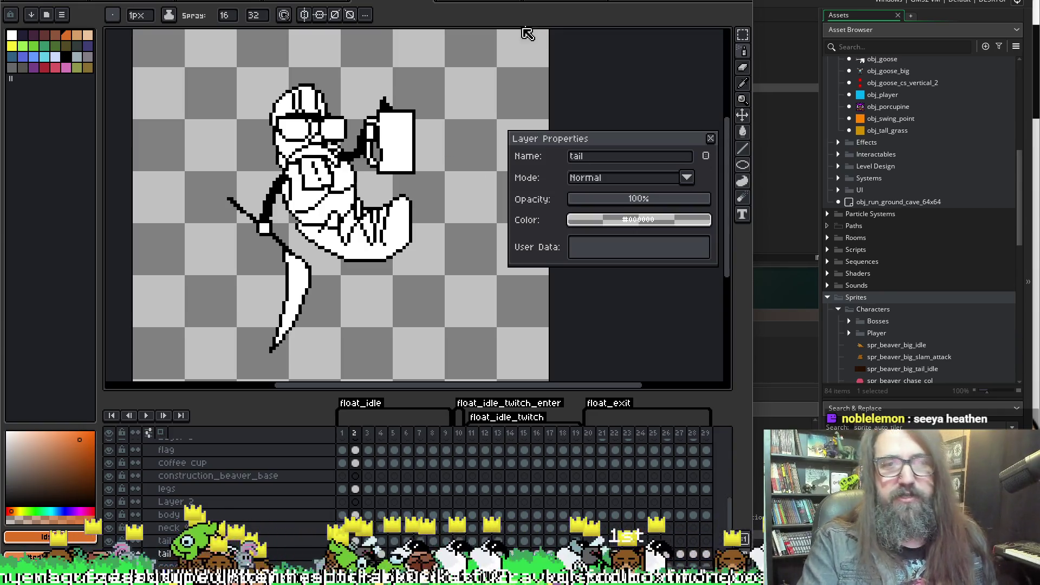
mouse_move(388, 128)
mouse_down()
mouse_move(449, 127)
mouse_move(411, 119)
mouse_up()
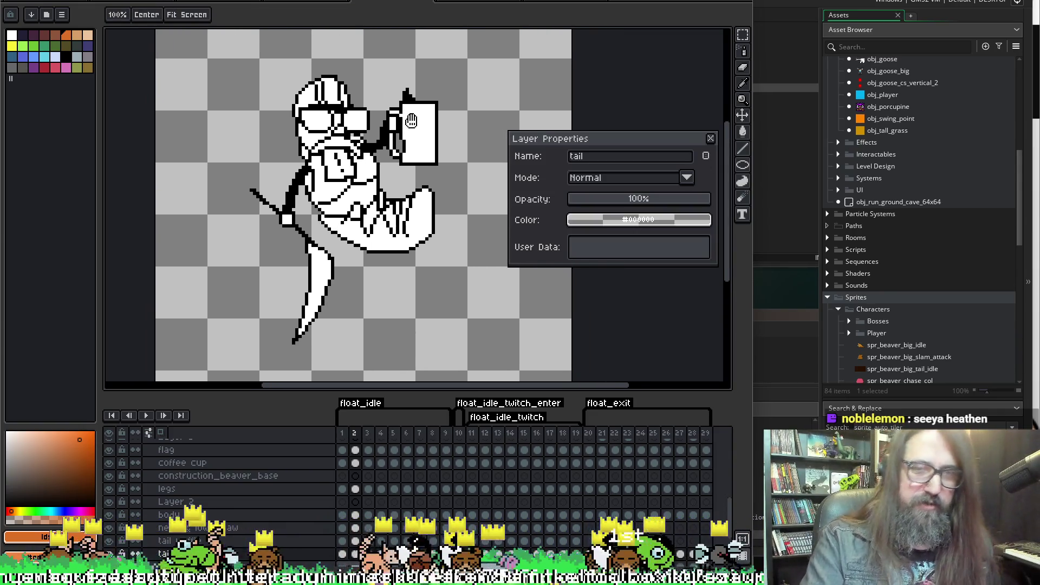
key(ctrl+s)
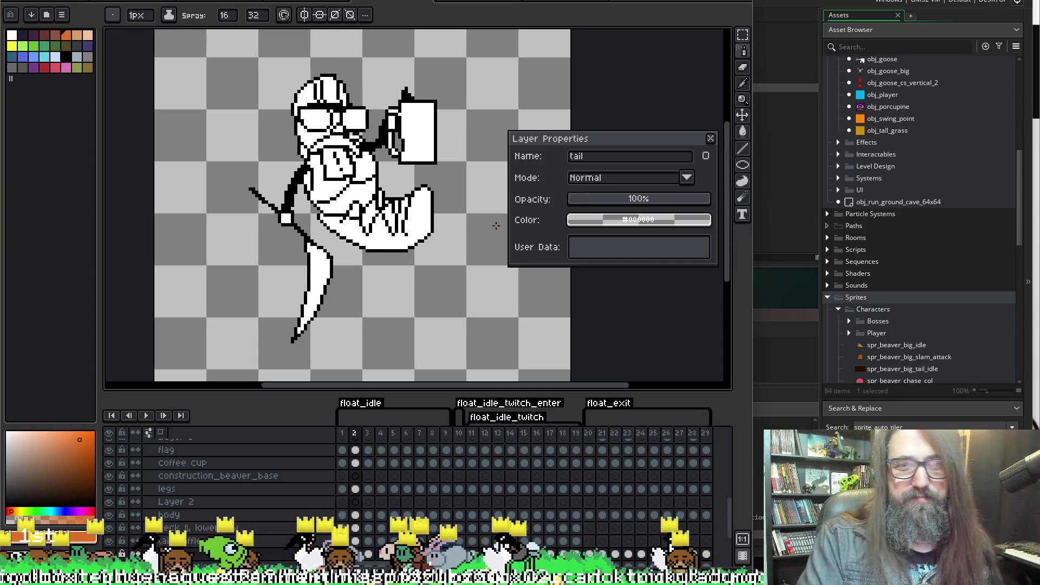
Return to the construction_beaver_line_dash sprite with its Line_Dash layer
scroll(239, 484, up, 3)
scroll(239, 484, up, 4)
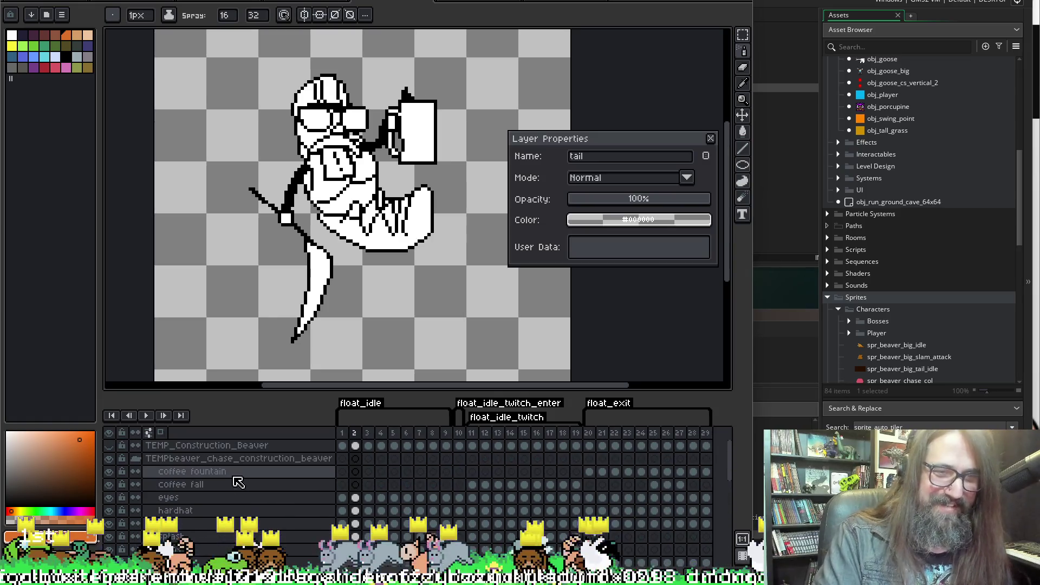
click(218, 448)
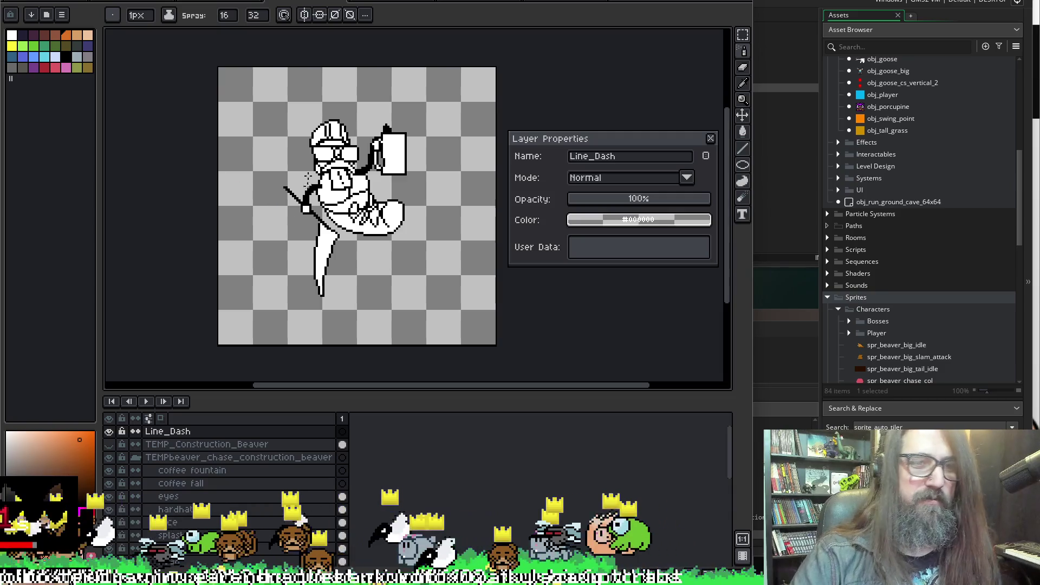
Settle on the 3px Line tool after trial orange spray, pencil and guide strokes, undoing them all
mouse_move(324, 157)
mouse_down()
mouse_move(333, 195)
mouse_move(368, 163)
mouse_move(368, 241)
mouse_up()
key(ctrl+z)
key(b)
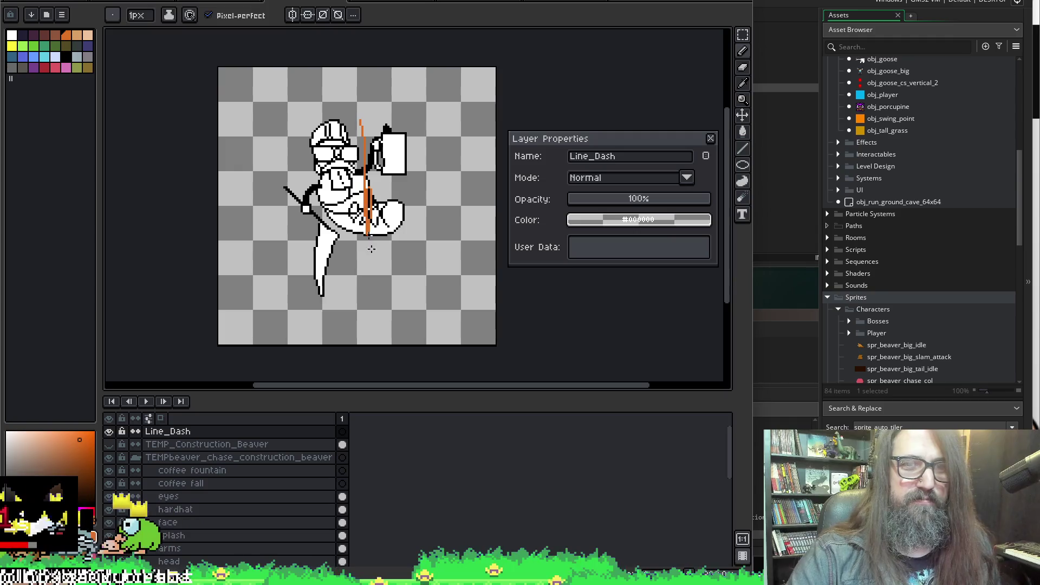
key(ctrl+z)
key(l)
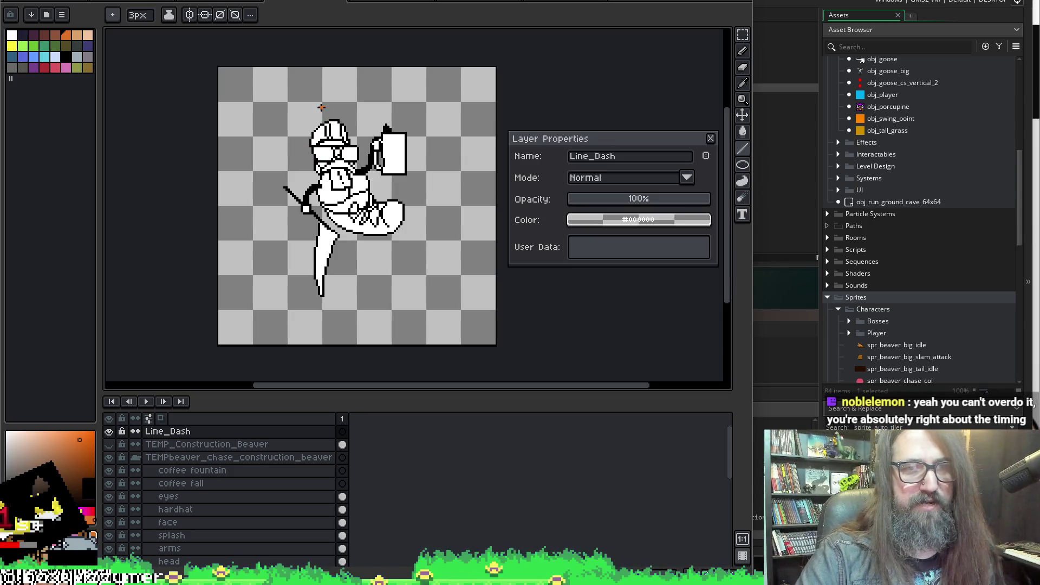
drag(319, 100, 329, 157)
key(ctrl+z)
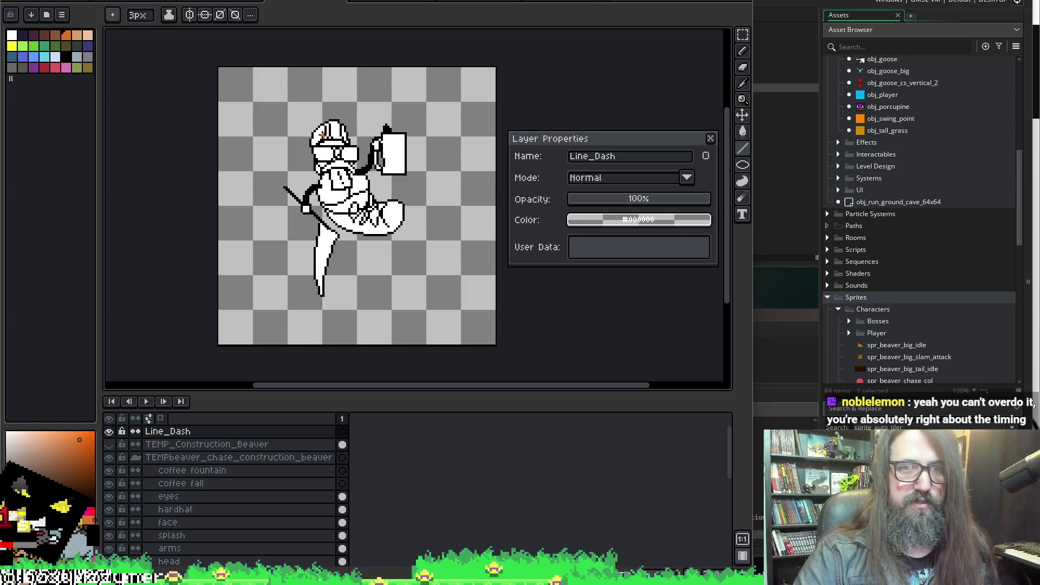
mouse_move(325, 113)
mouse_down()
mouse_move(341, 216)
mouse_move(334, 194)
mouse_up()
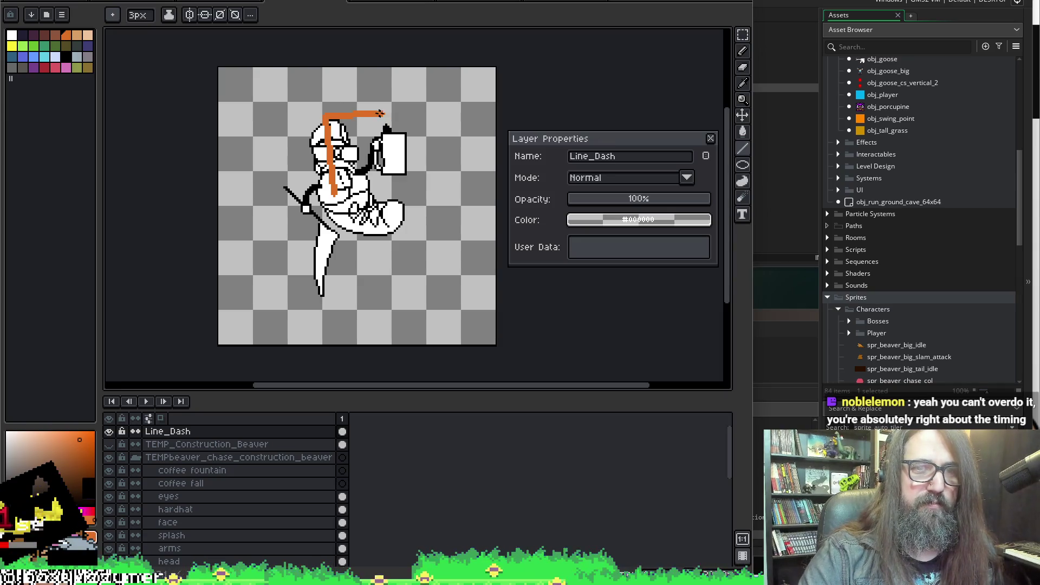
mouse_move(382, 115)
mouse_down()
mouse_move(387, 108)
mouse_move(374, 228)
mouse_up()
key(ctrl+z)
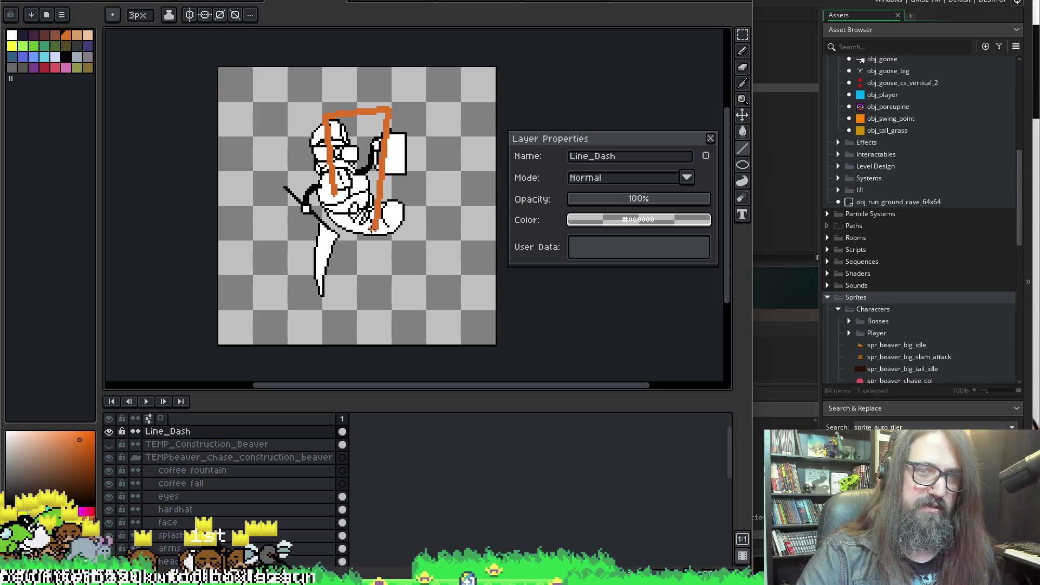
key(ctrl+z)
key(ctrl+z)
key(ctrl+z)
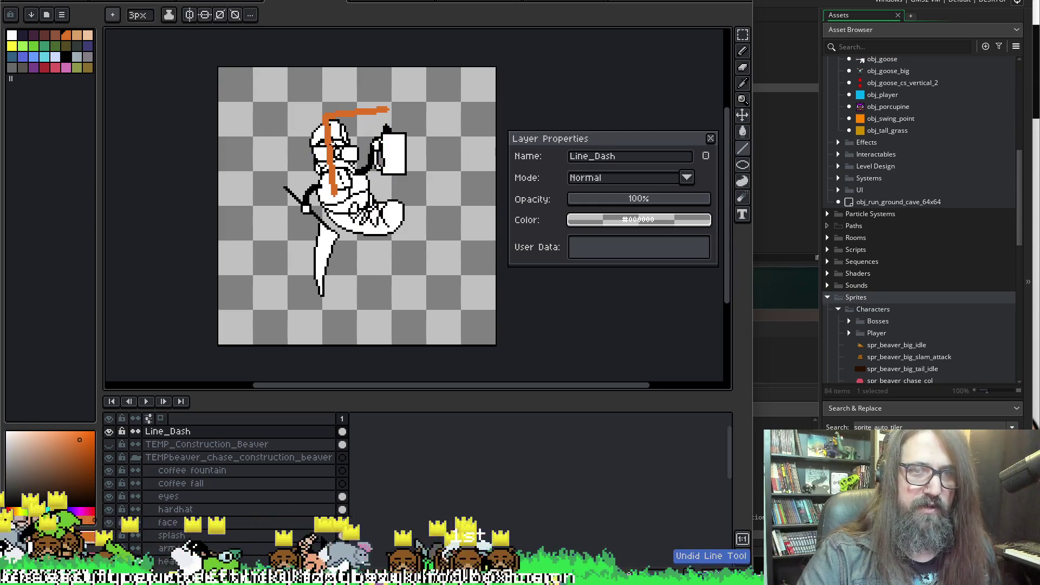
Draw the slanted left and right orange edges of the dash shape over the body
drag(331, 130, 331, 208)
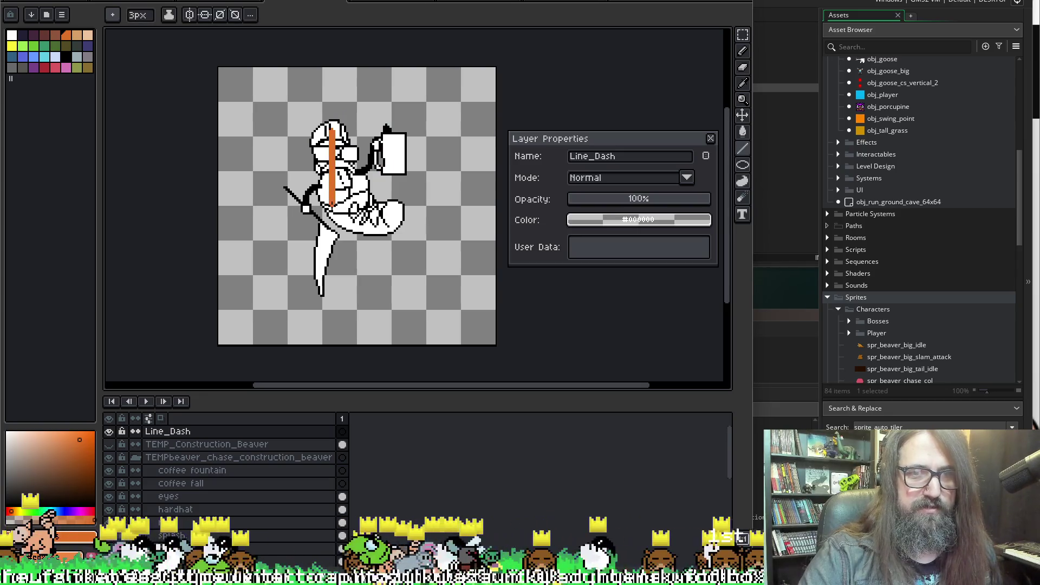
key(ctrl+z)
drag(334, 132, 331, 230)
key(ctrl+z)
drag(339, 132, 329, 214)
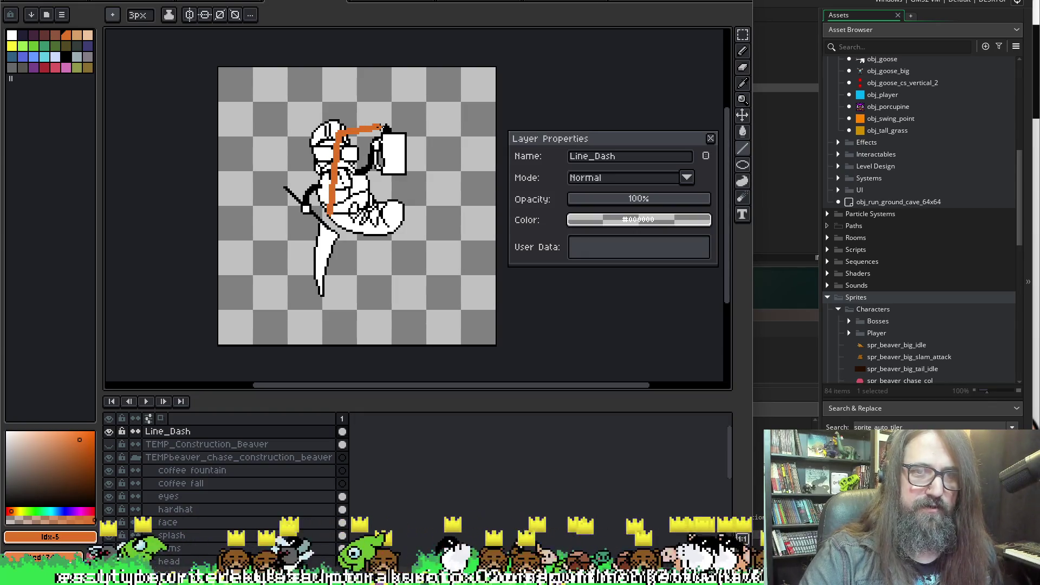
mouse_move(383, 130)
mouse_down()
mouse_move(383, 224)
mouse_move(355, 223)
mouse_move(381, 227)
mouse_up()
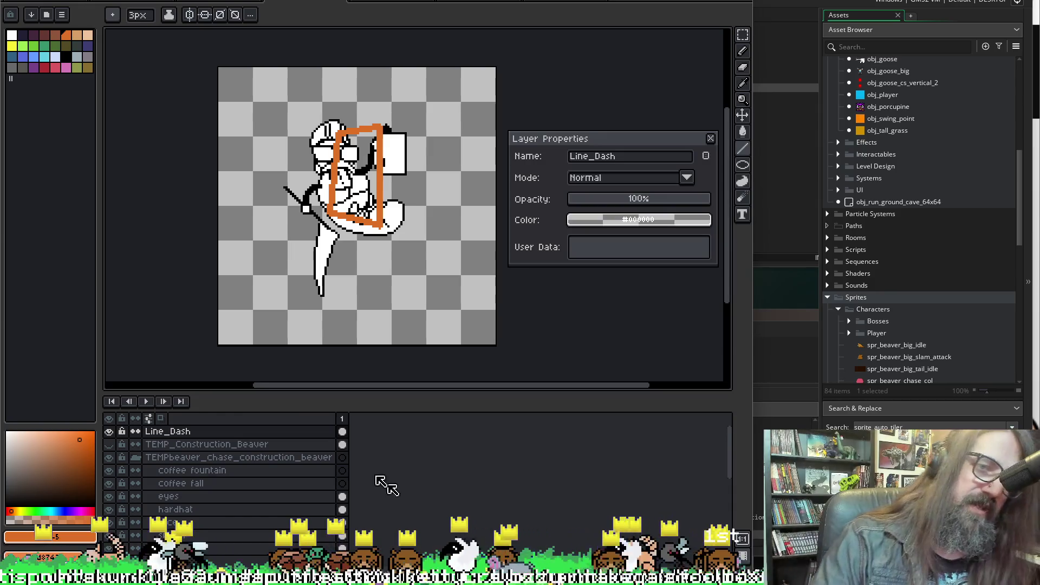
Fill the dash outline solid orange and select the TEMP_Construction_Beaver layer
key(f)
click(341, 153)
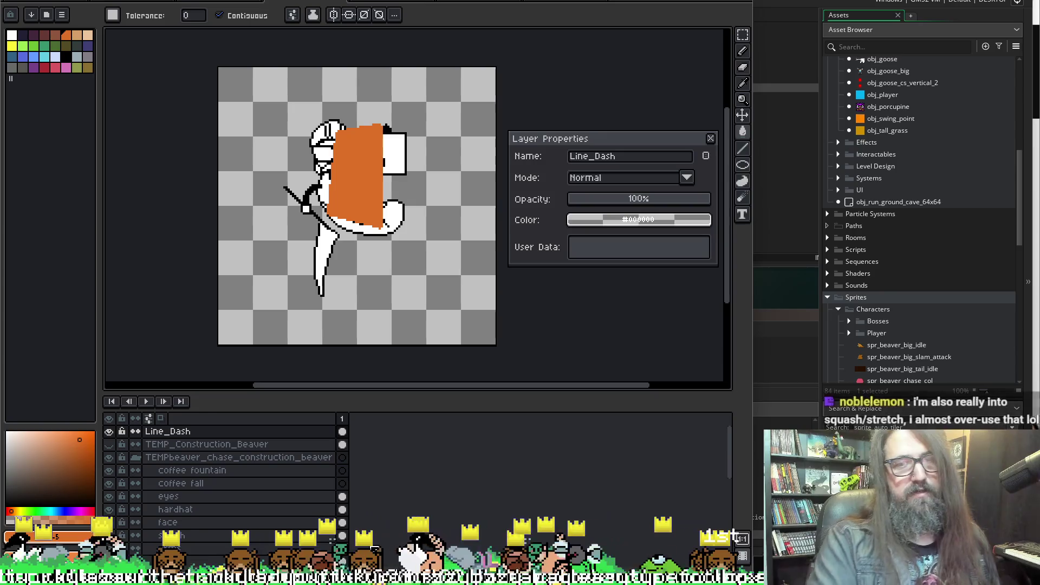
click(358, 445)
scroll(357, 450, down, 5)
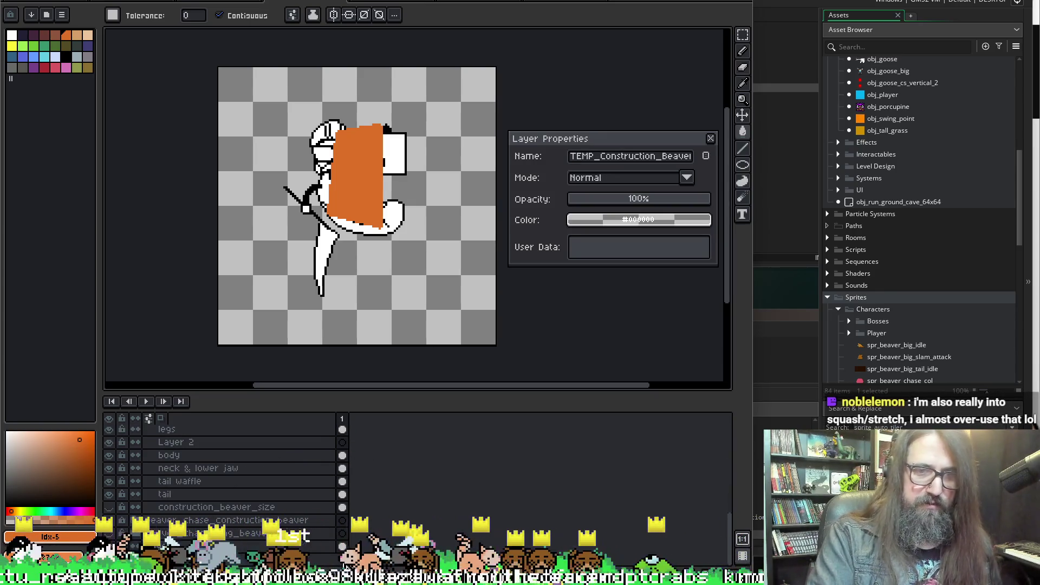
scroll(349, 503, up, 5)
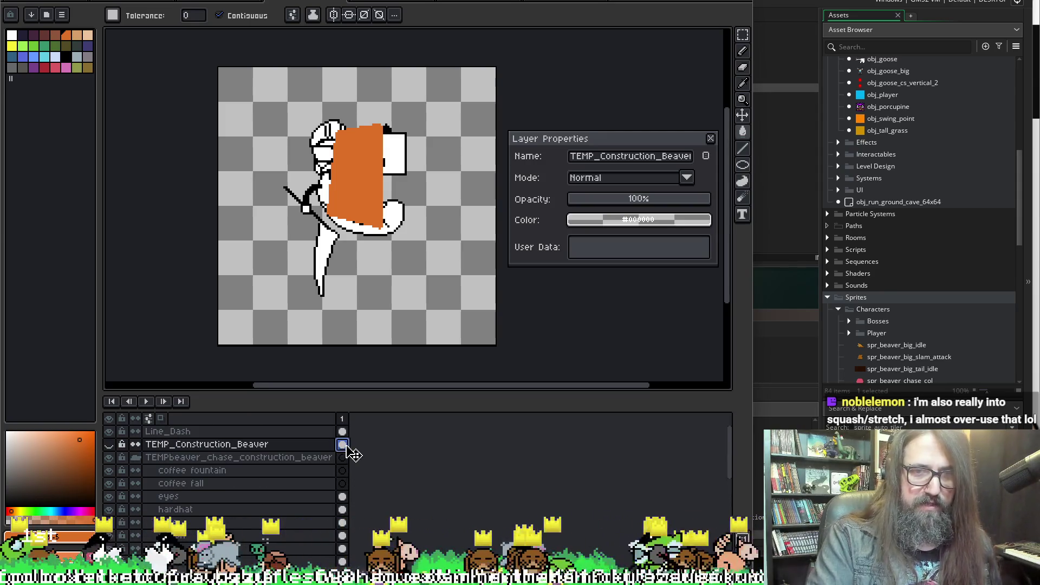
scroll(279, 466, down, 5)
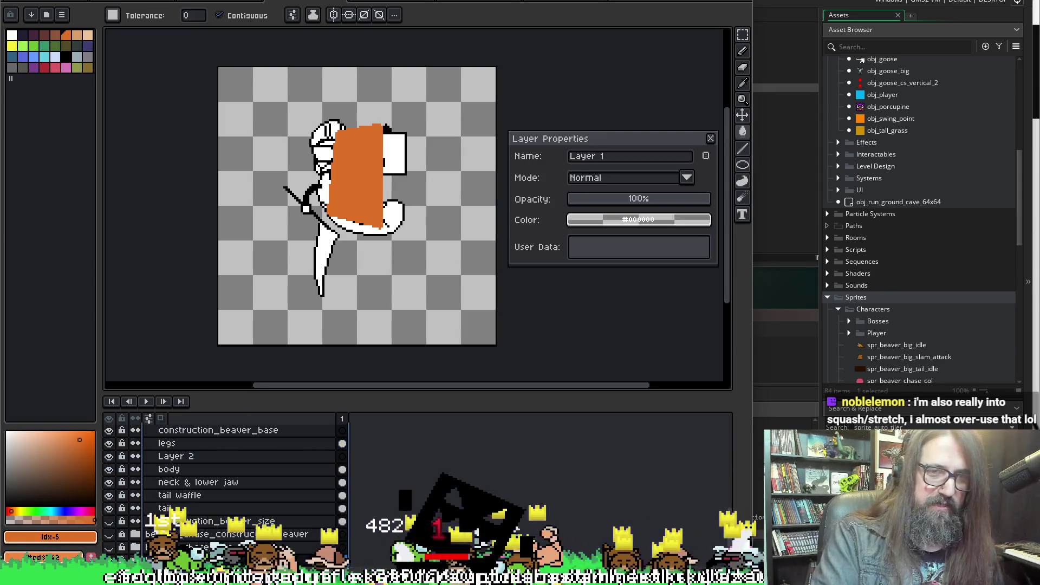
Extend the selection down to Layer 1, delete those layers, and open Canvas Size
click(212, 495)
click(211, 520)
click(232, 546)
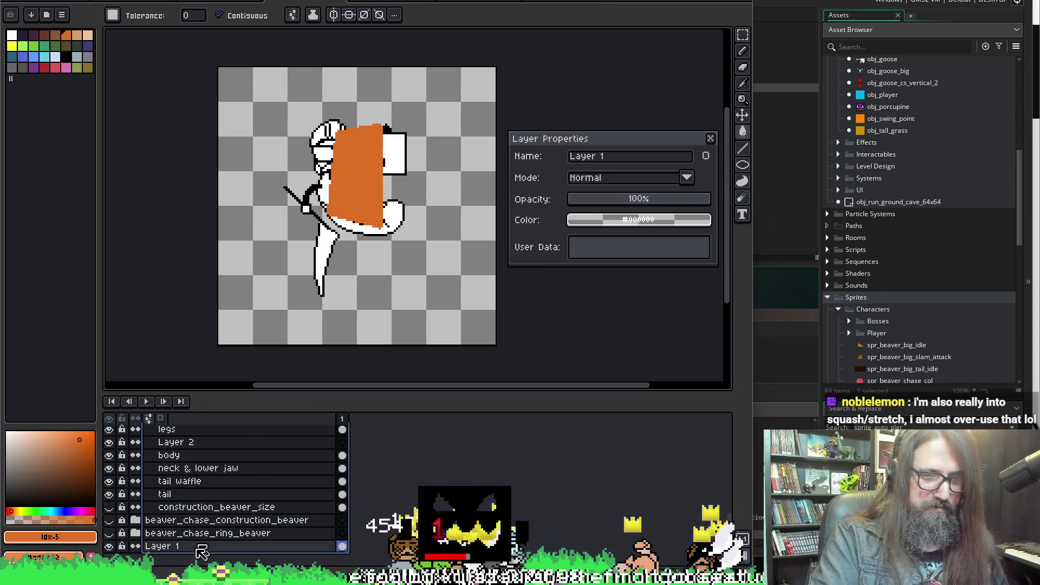
key(Delete)
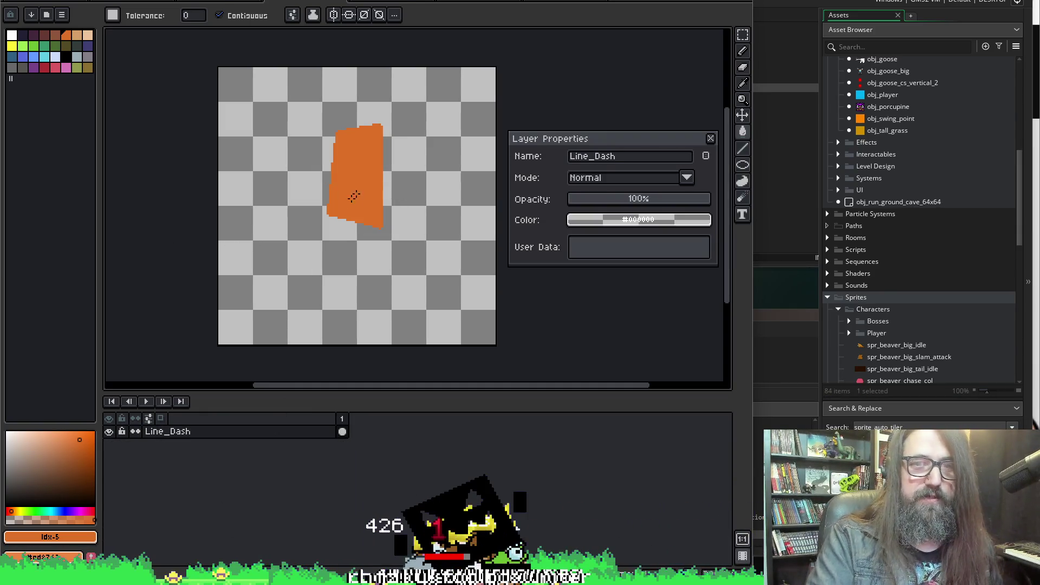
drag(323, 150, 312, 134)
key(ctrl+alt+c)
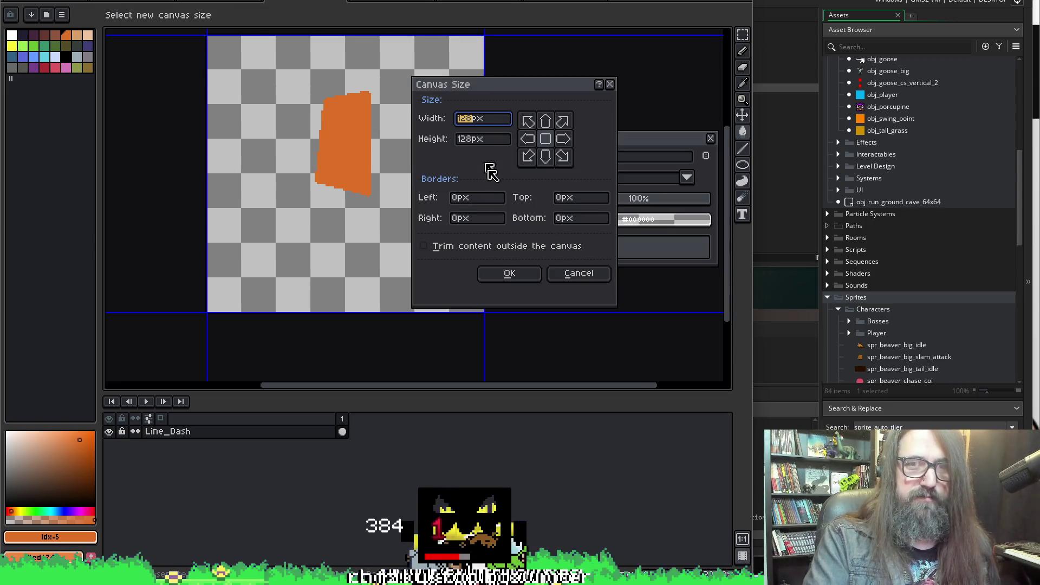
Enter 64 × 64 px and place the area over the dash (borders -35, -29, -23, -41)
text(64)
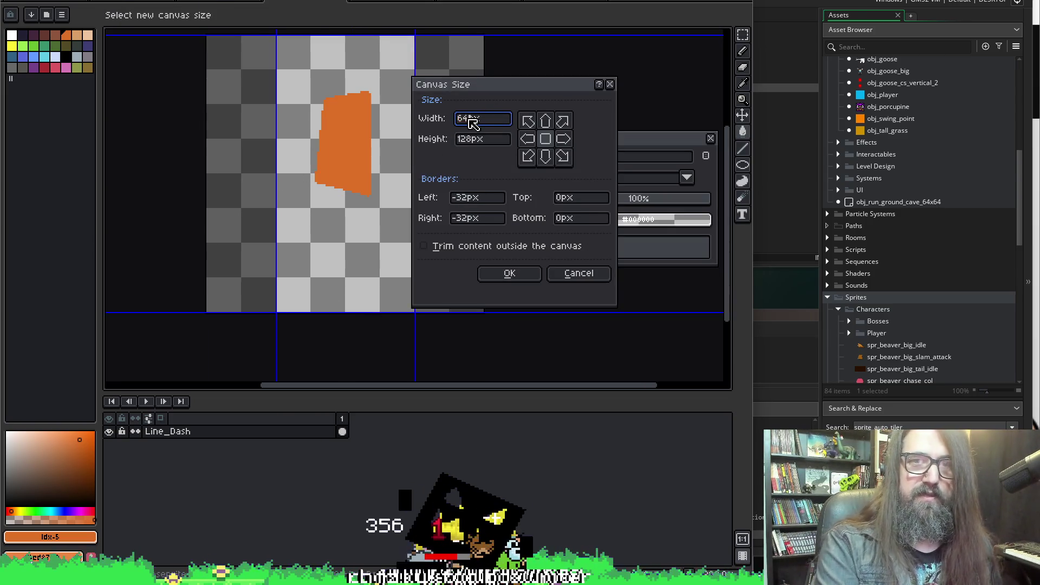
key(Tab)
text(64)
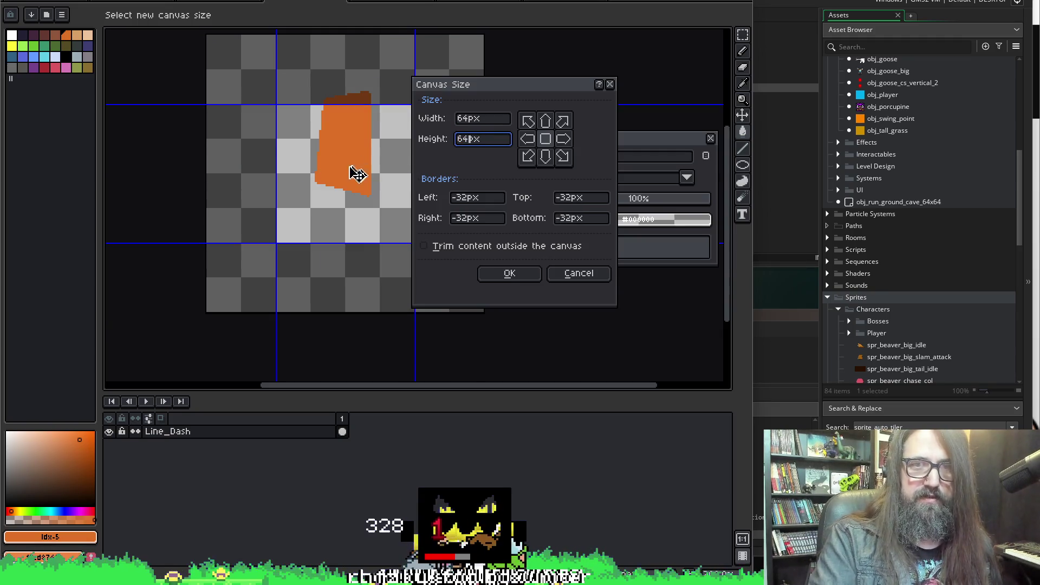
key(Tab)
mouse_move(378, 154)
mouse_down()
mouse_move(375, 173)
mouse_move(373, 122)
mouse_move(384, 134)
mouse_up()
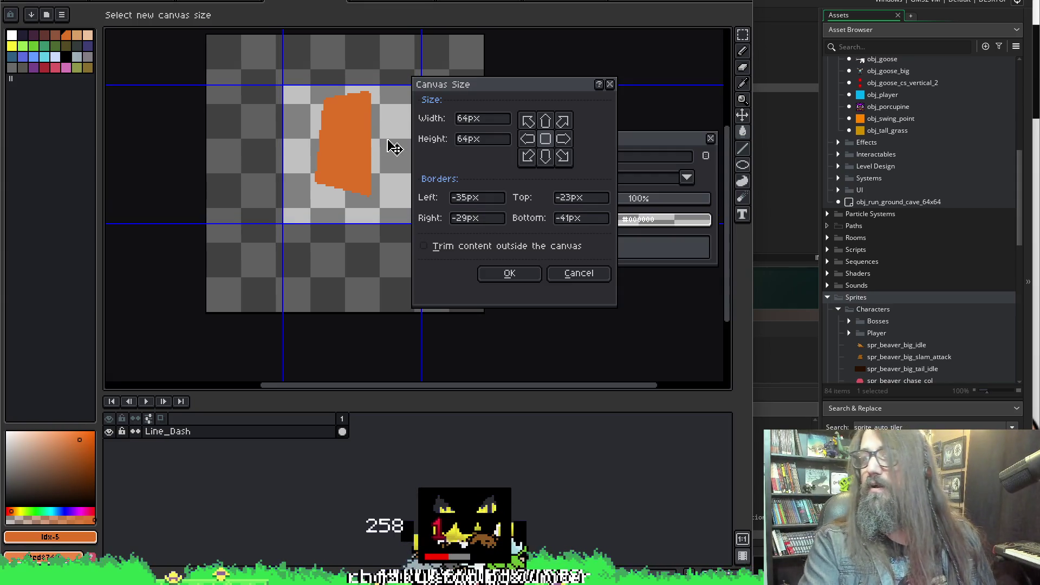
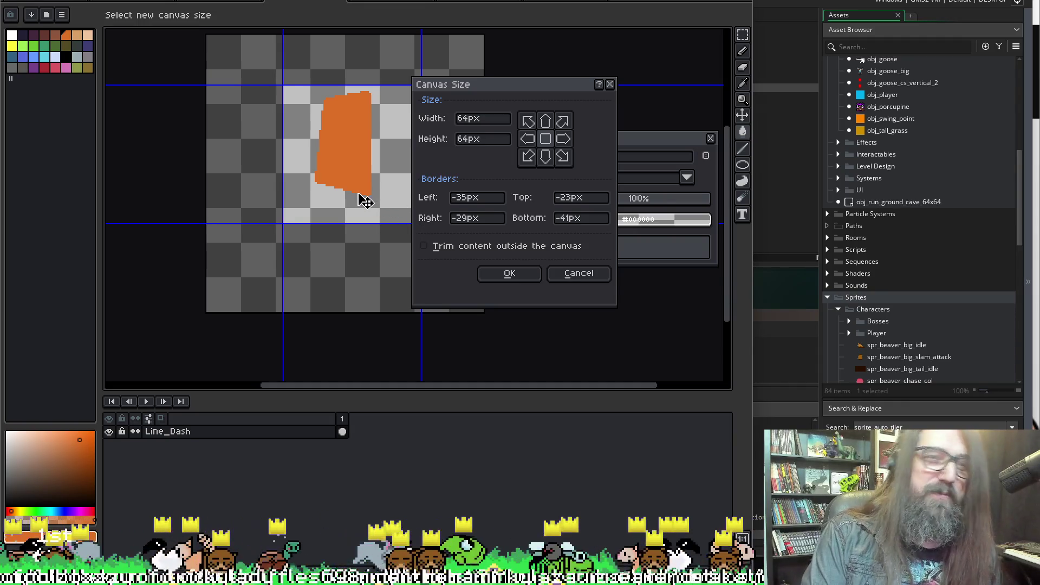
Recentre the canvas bounds around the orange dash and save the sprite
drag(366, 201, 356, 193)
click(509, 272)
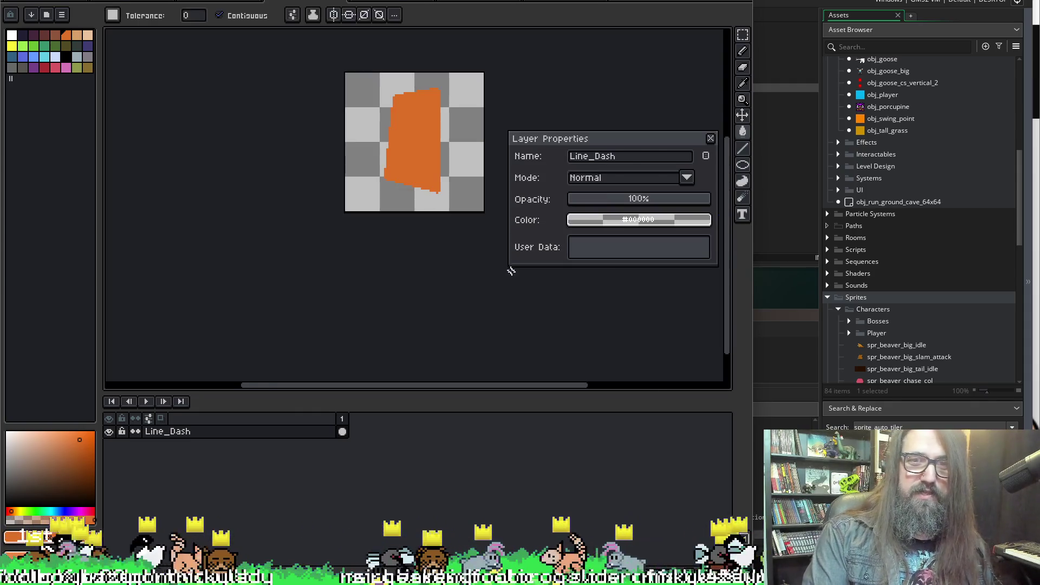
click(710, 139)
key(ctrl+s)
Mark rectangular and square selections around the orange dash, then deselect them
key(f)
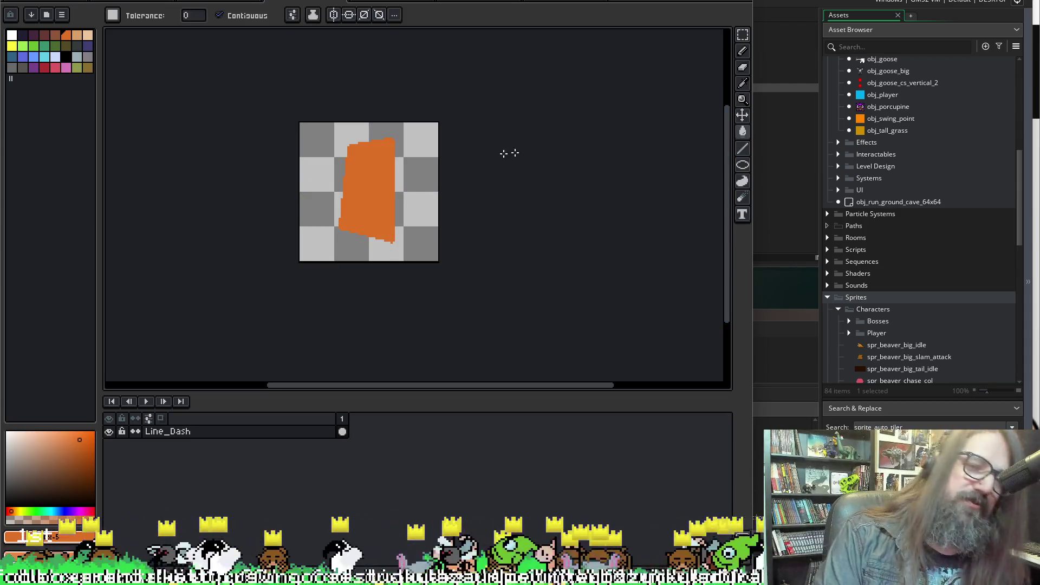
mouse_move(372, 238)
mouse_down()
mouse_move(308, 290)
mouse_move(324, 293)
mouse_up()
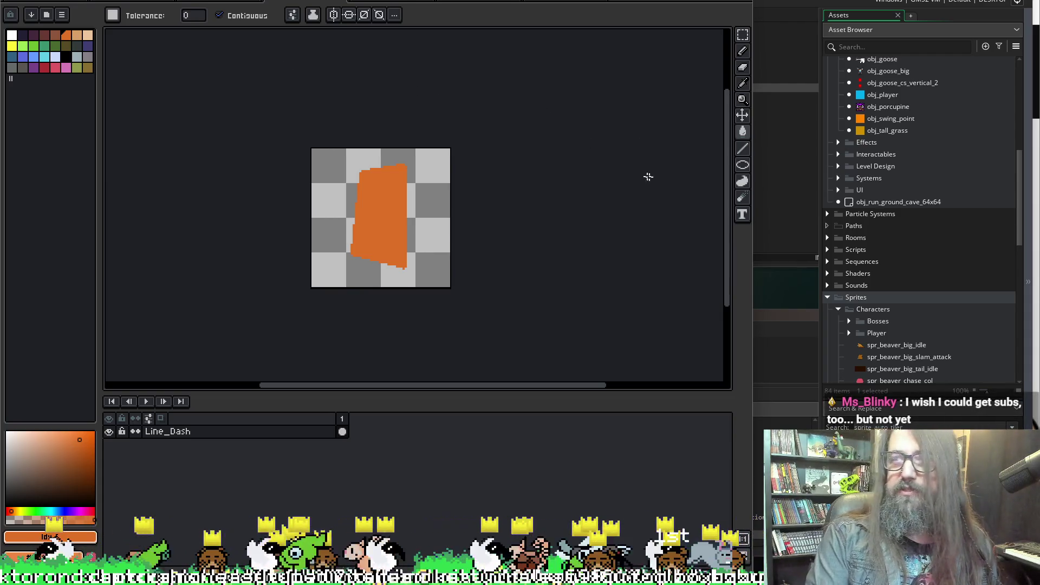
drag(568, 178, 576, 186)
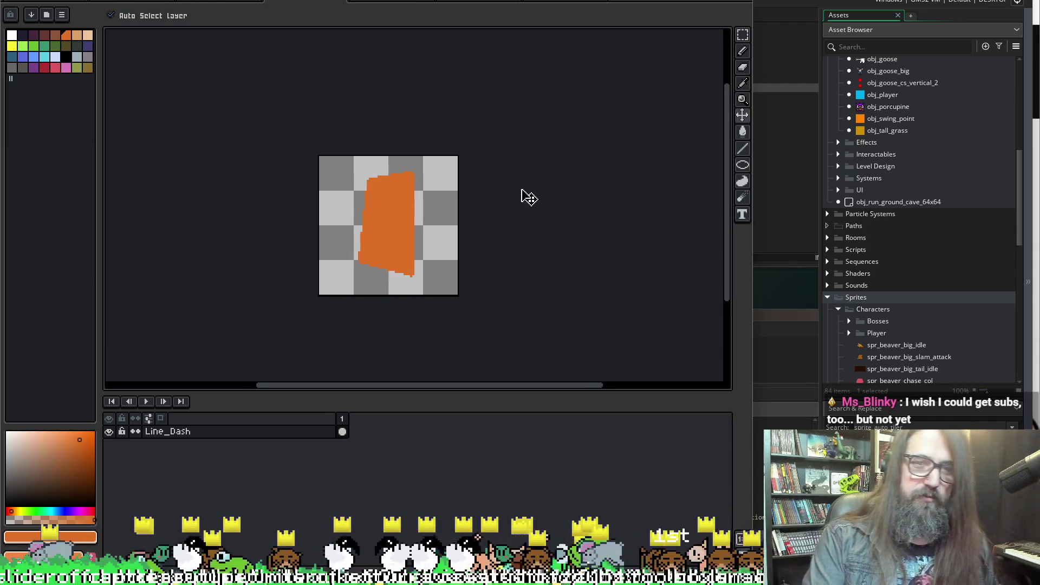
key(s)
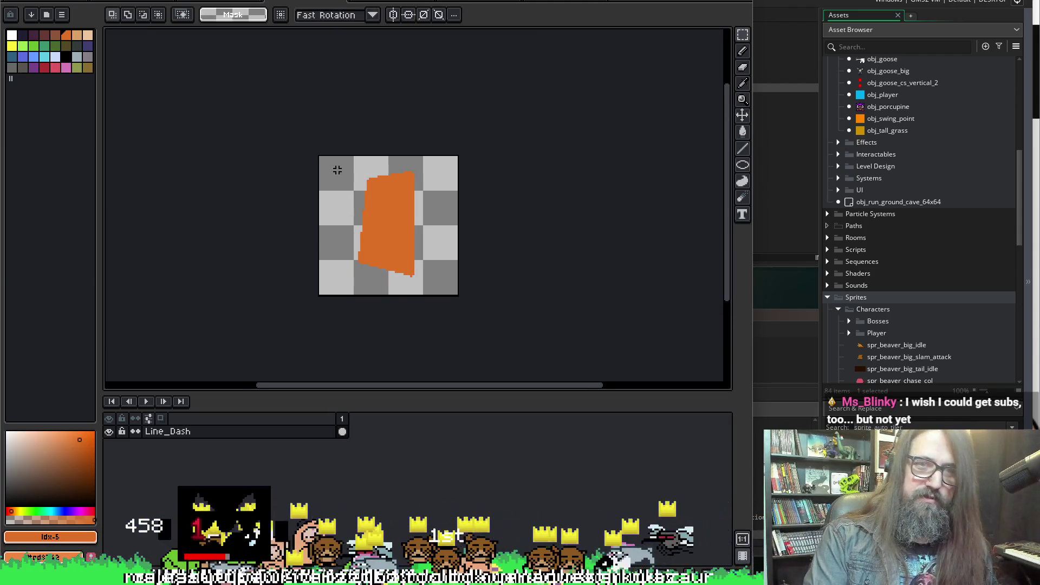
mouse_move(339, 161)
mouse_down()
mouse_move(472, 290)
mouse_move(429, 286)
mouse_move(439, 278)
mouse_up()
click(331, 148)
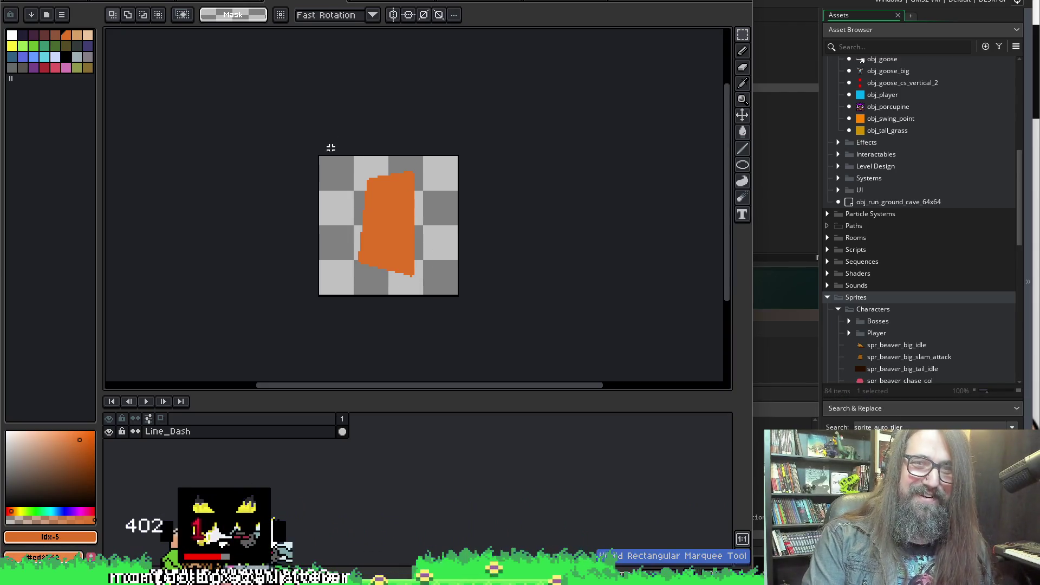
mouse_move(332, 165)
mouse_down()
mouse_move(441, 291)
mouse_move(425, 274)
mouse_move(429, 290)
mouse_move(457, 309)
mouse_move(441, 309)
mouse_move(445, 320)
mouse_up()
click(526, 248)
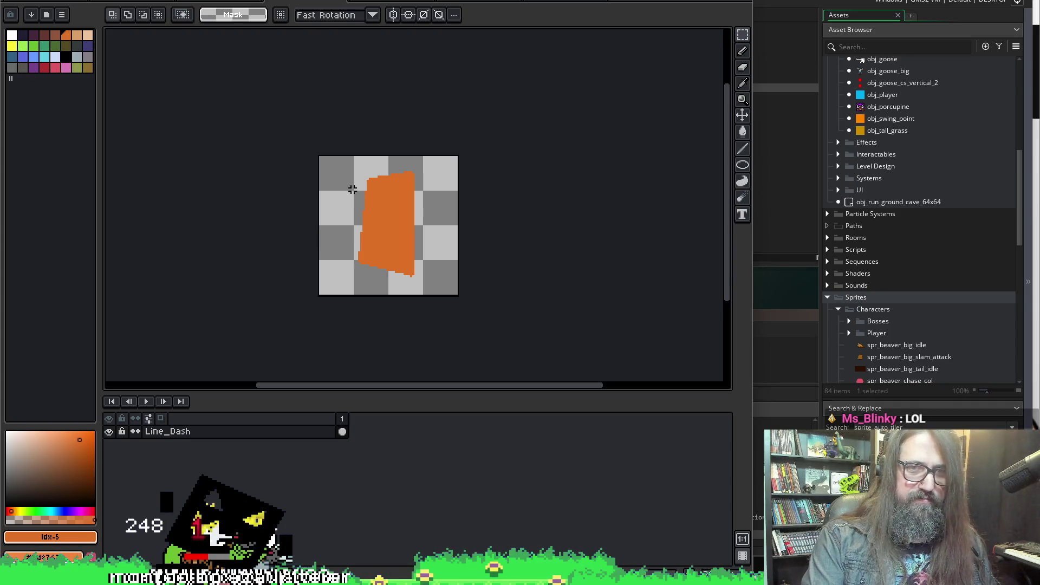
Resize the canvas to 32 px wide by 64 px high around the dash
text(c)
text(32)
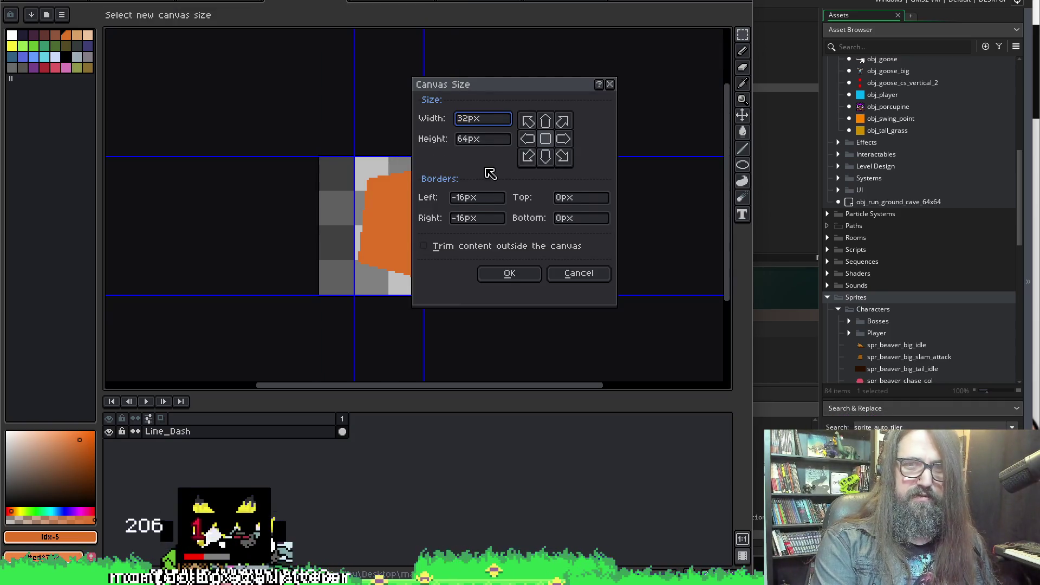
key(Tab)
text(32)
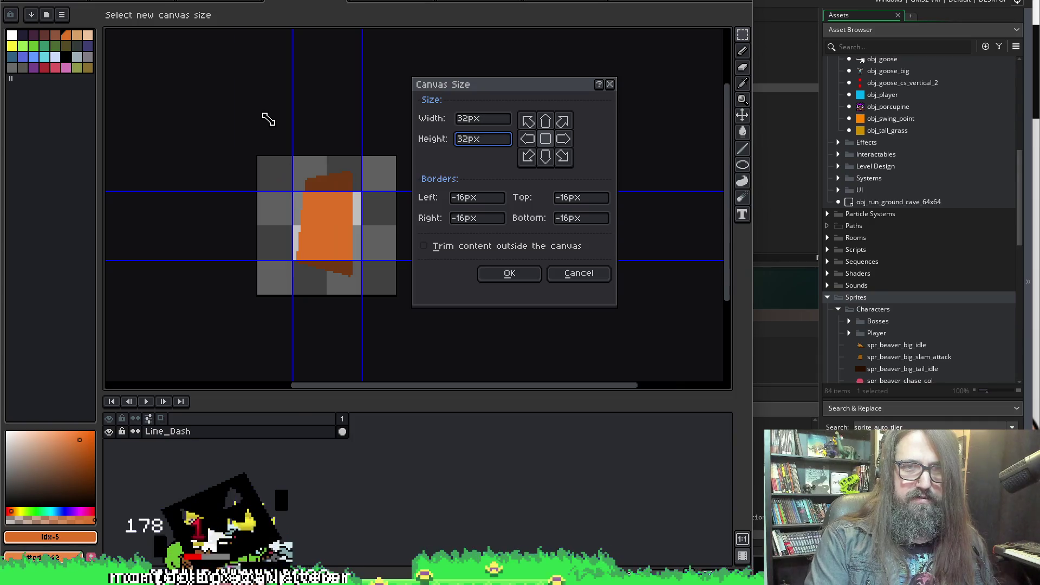
click(470, 118)
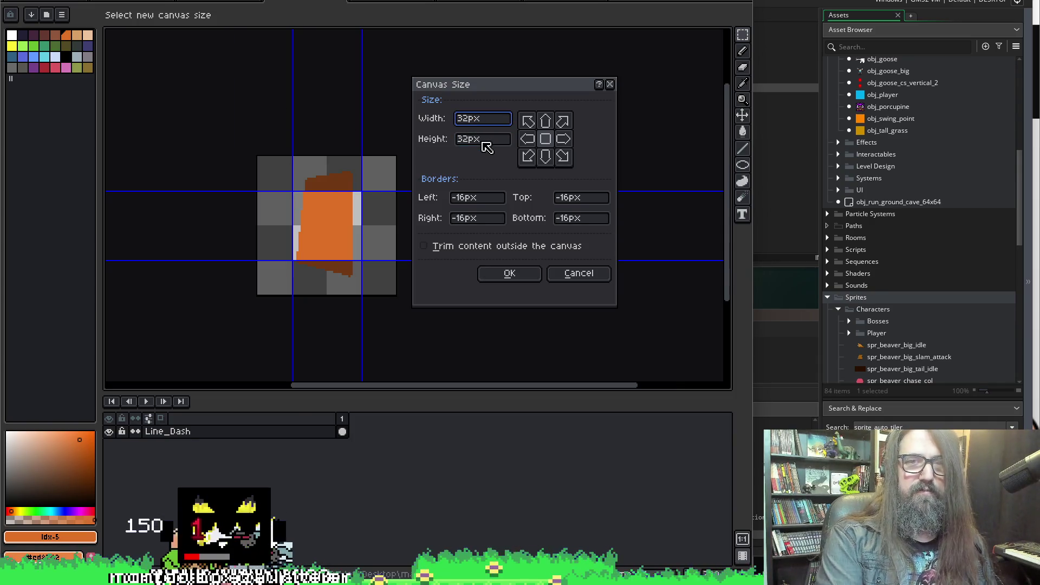
click(483, 143)
text(64)
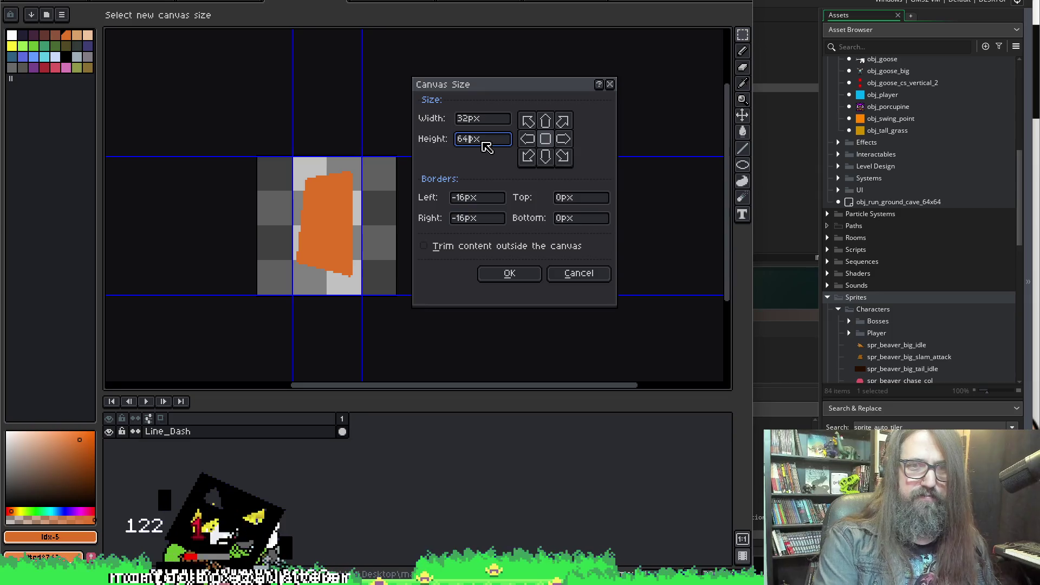
click(509, 274)
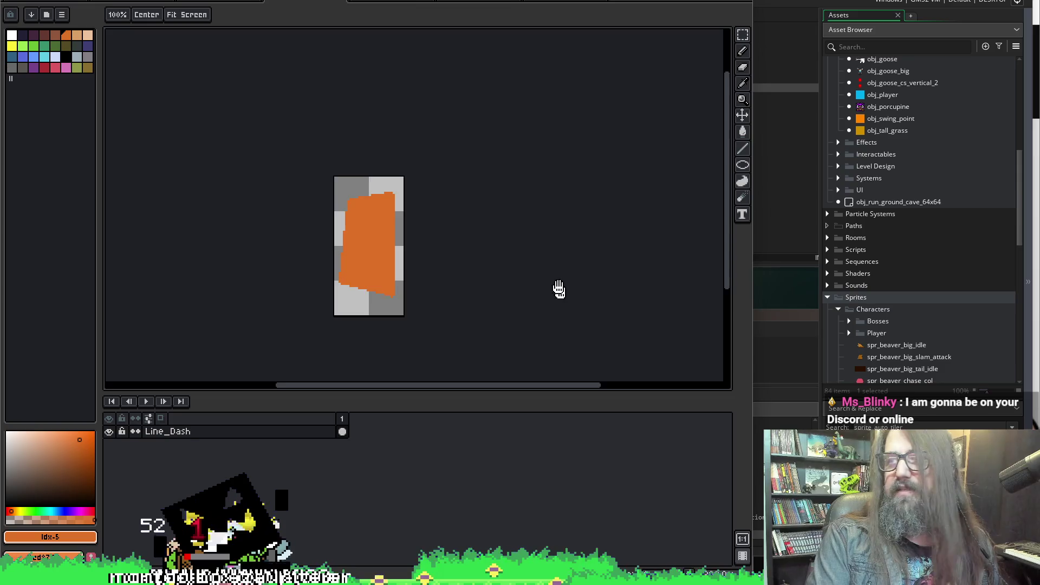
Reposition the sprite in view and bring up the Export File settings
drag(558, 290, 538, 269)
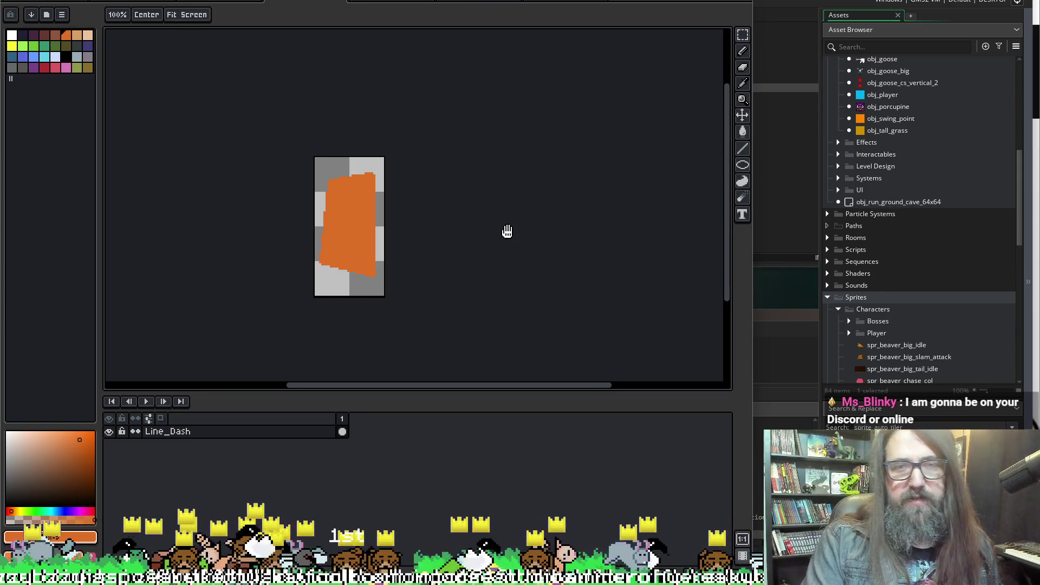
drag(505, 232, 517, 232)
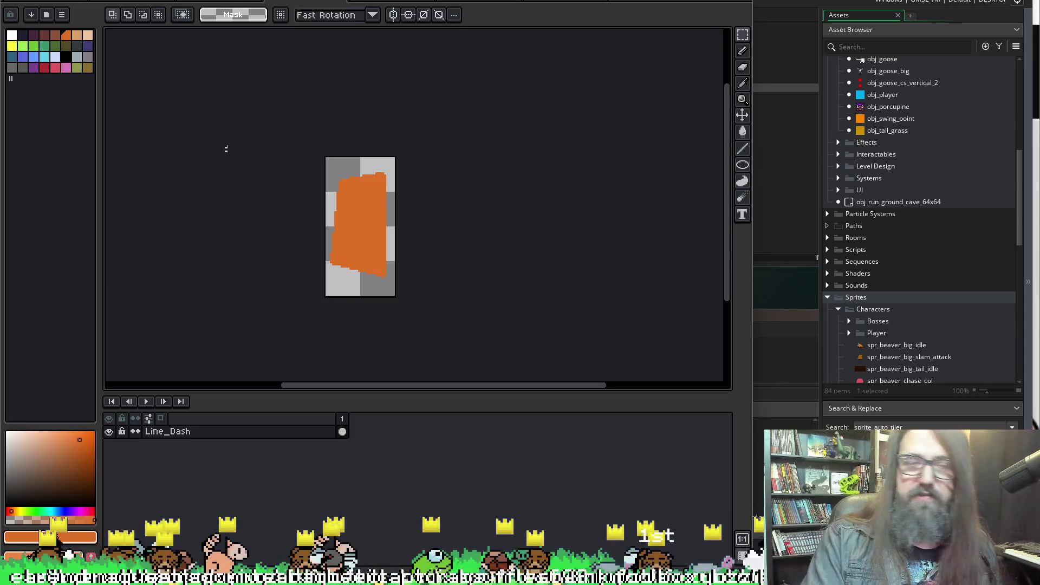
drag(346, 168, 372, 170)
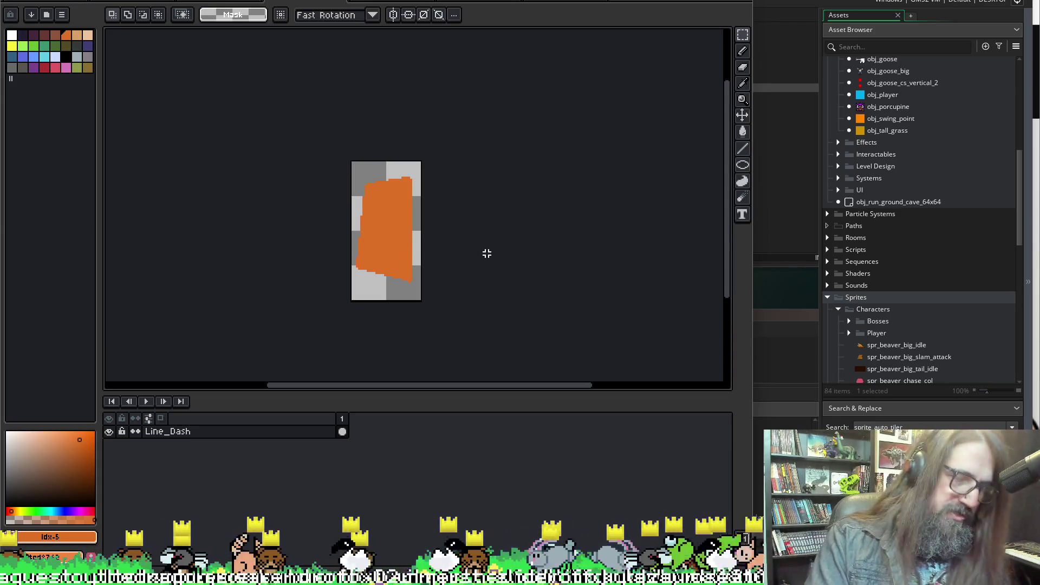
key(d)
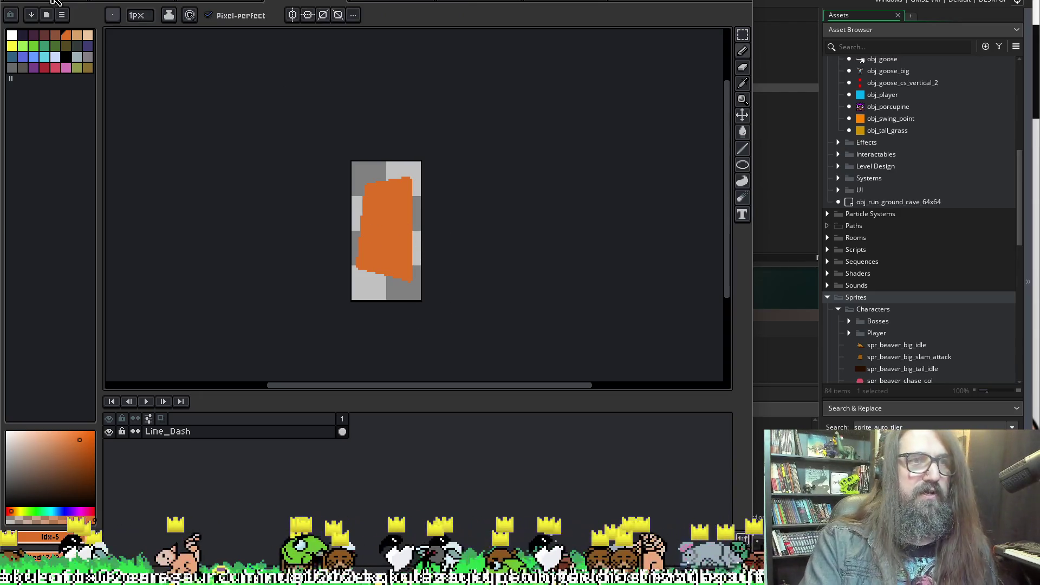
key(ctrl+alt+shift+s)
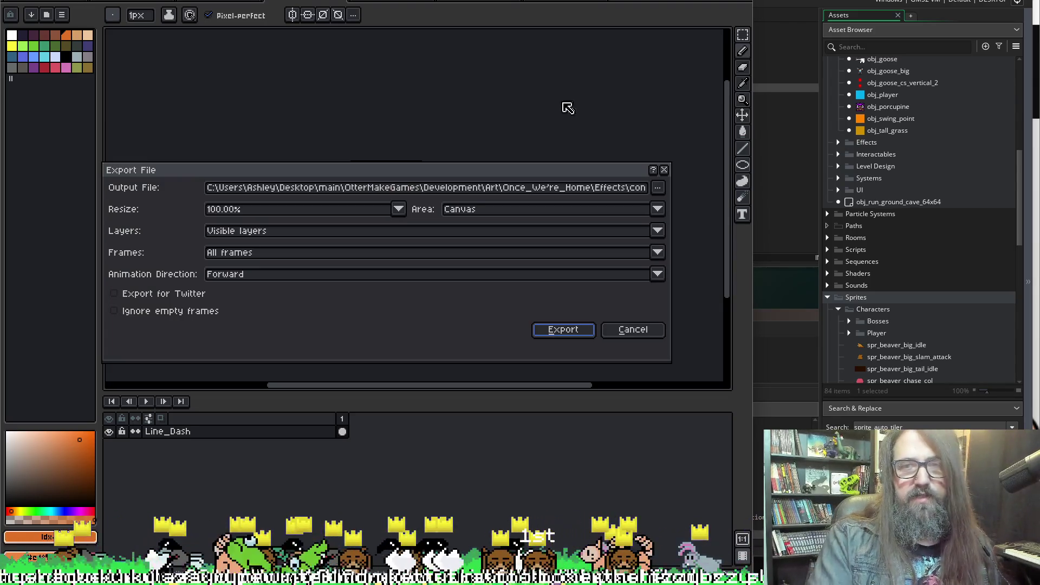
Export the sprite as construction_beaver_line_dash.png into the Effects folder
click(655, 187)
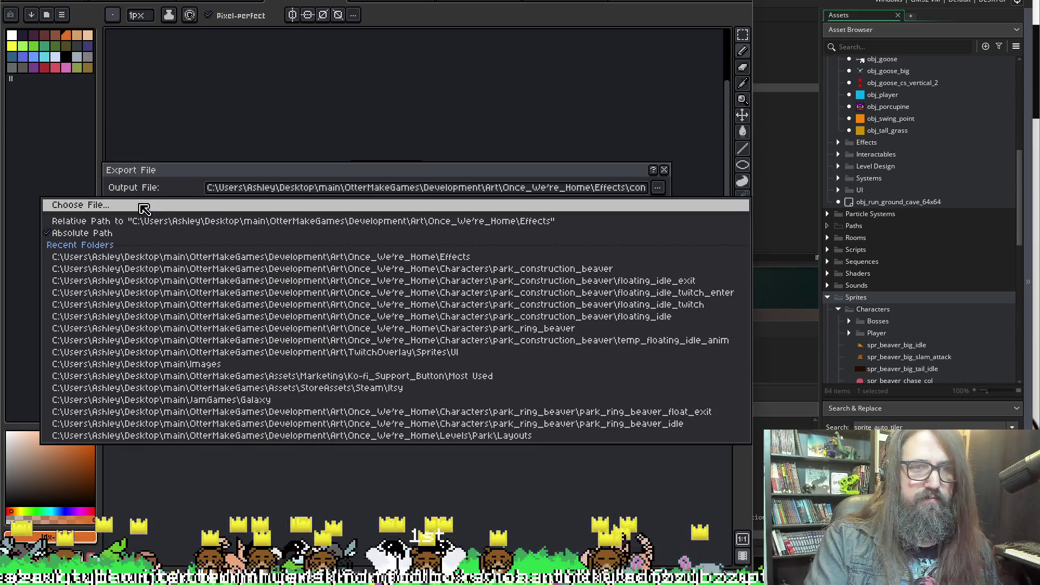
click(139, 203)
click(409, 13)
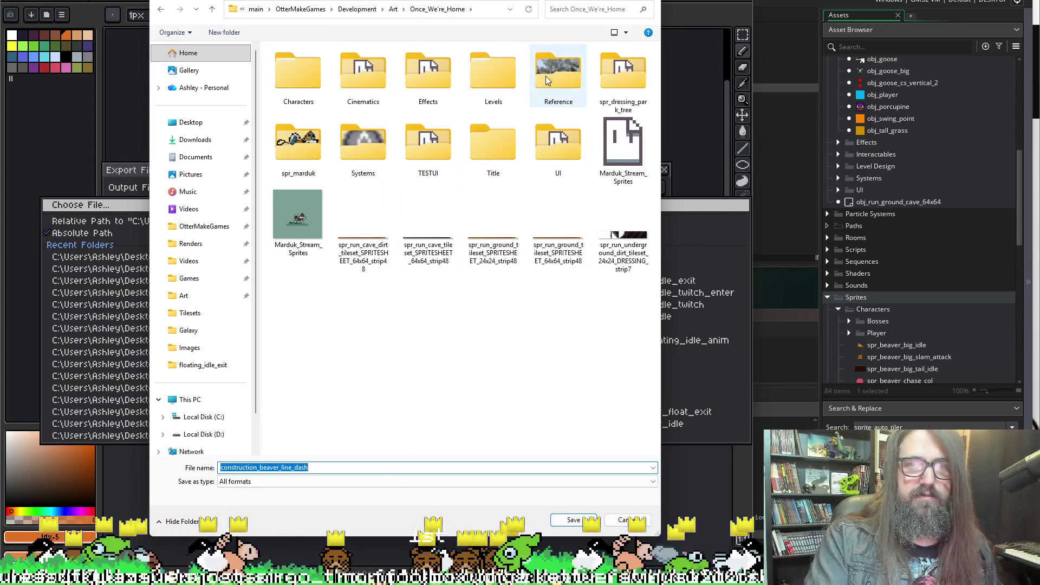
click(436, 80)
double_click(434, 77)
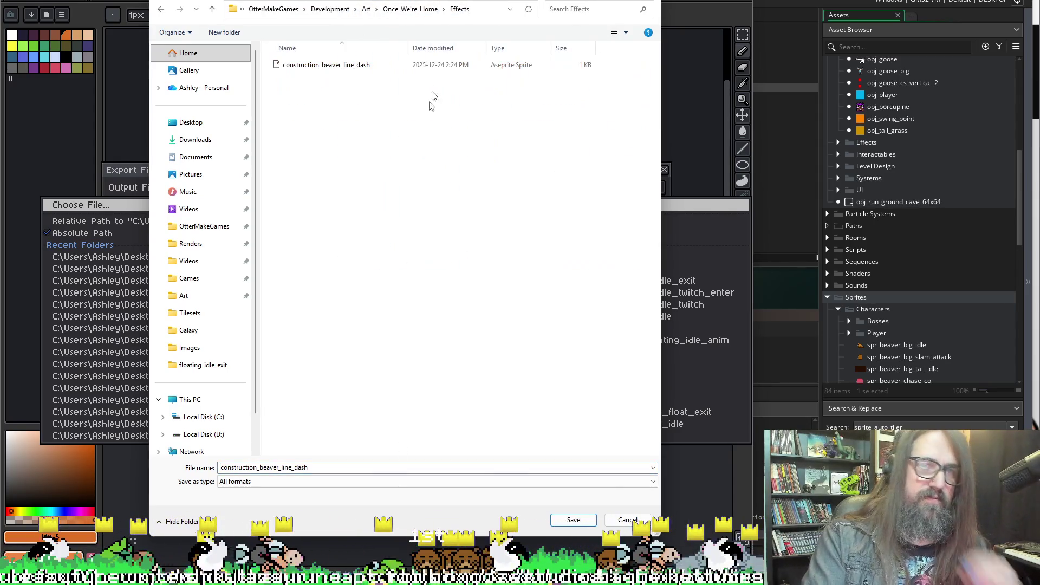
right_click(331, 97)
mouse_move(393, 217)
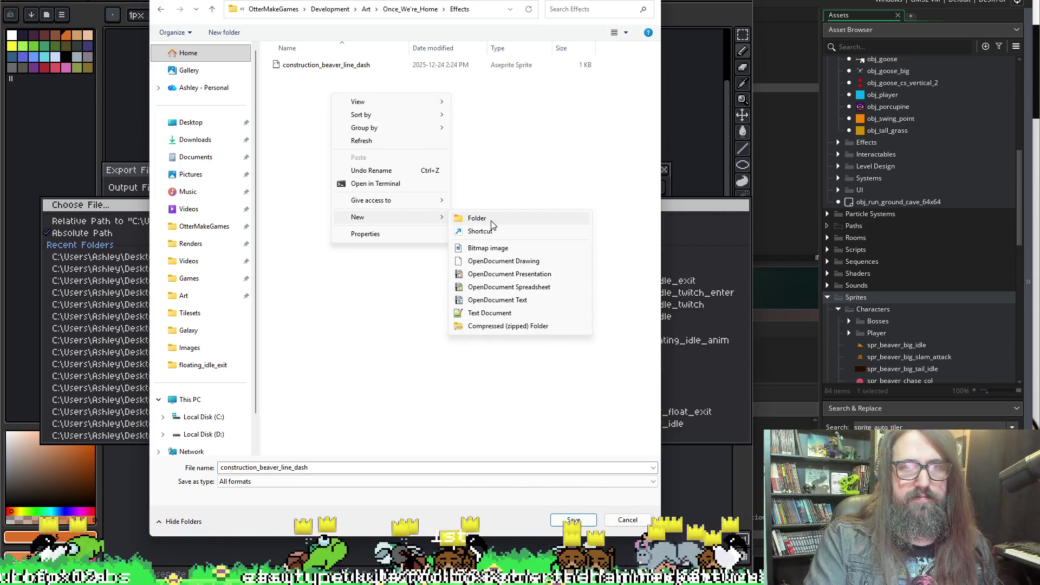
click(322, 139)
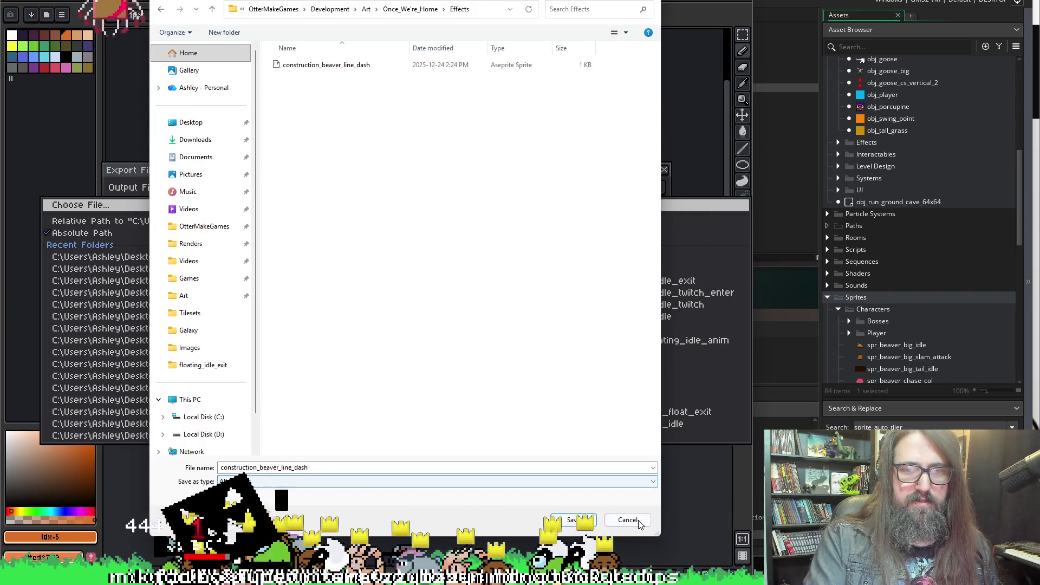
click(574, 520)
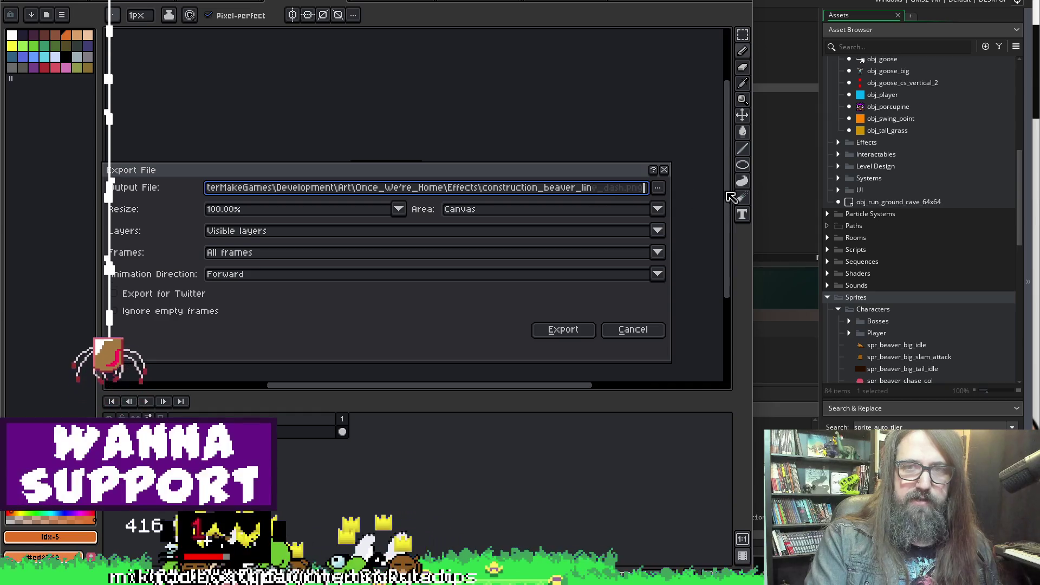
click(562, 329)
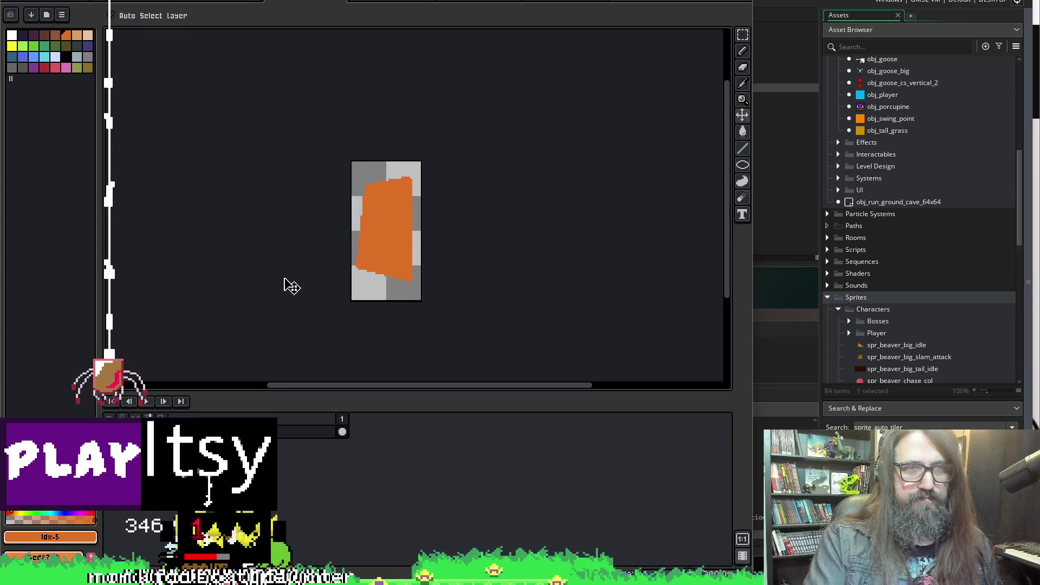
Save the Aseprite sprite file via the File menu
click(36, 2)
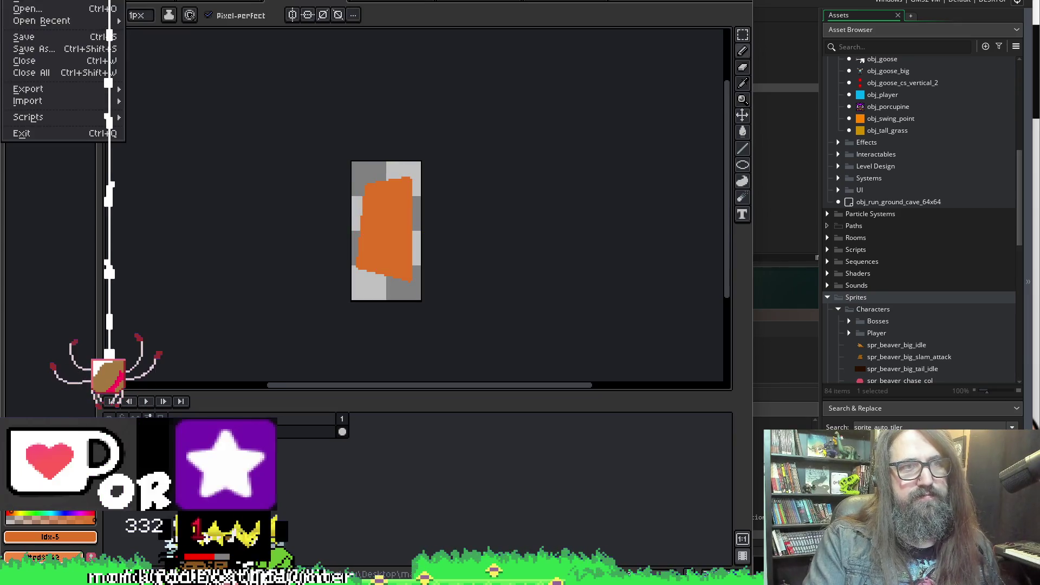
click(22, 38)
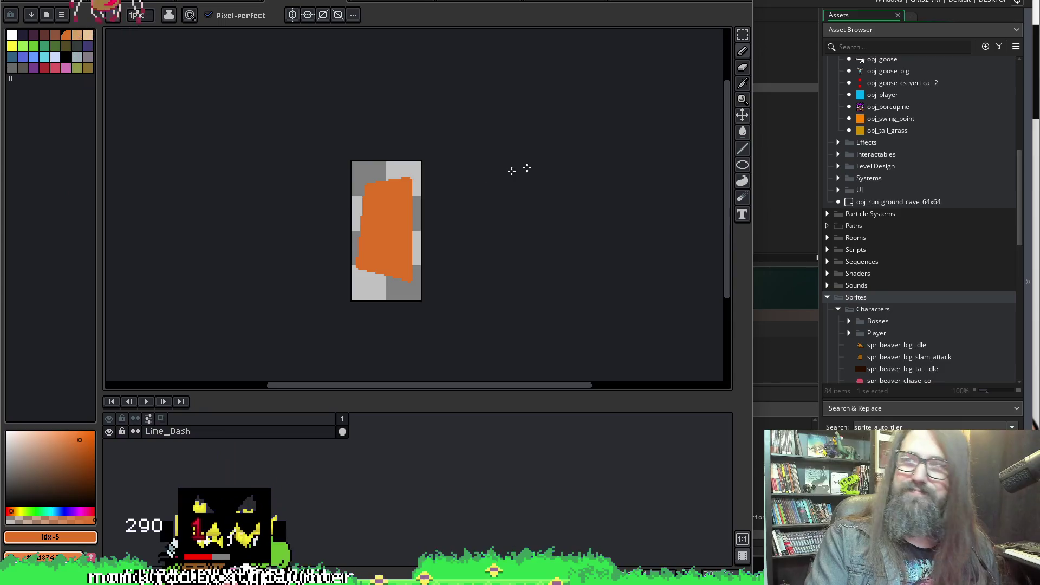
scroll(488, 175, down, 1)
scroll(502, 181, up, 1)
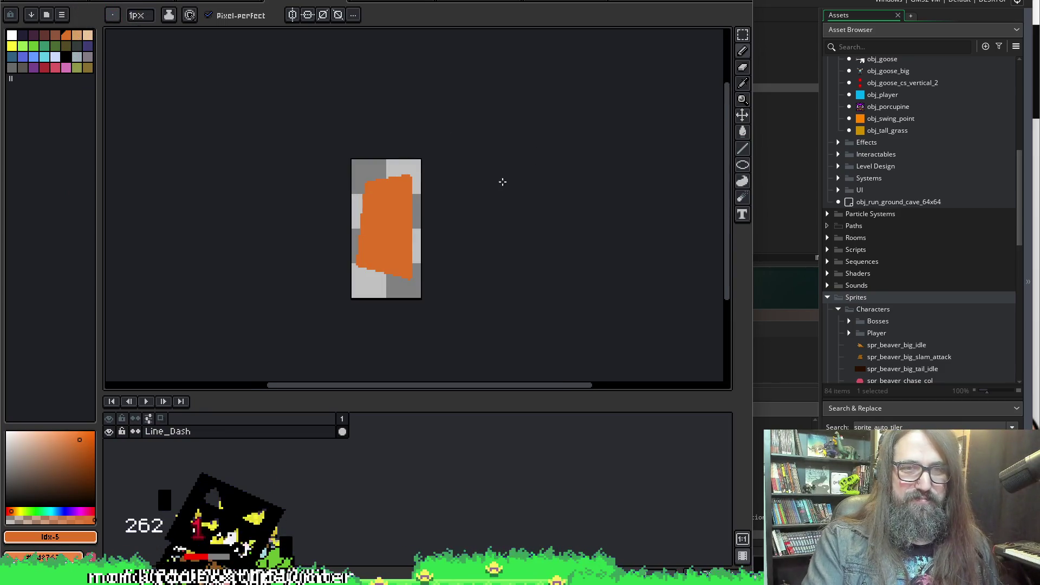
drag(502, 181, 462, 180)
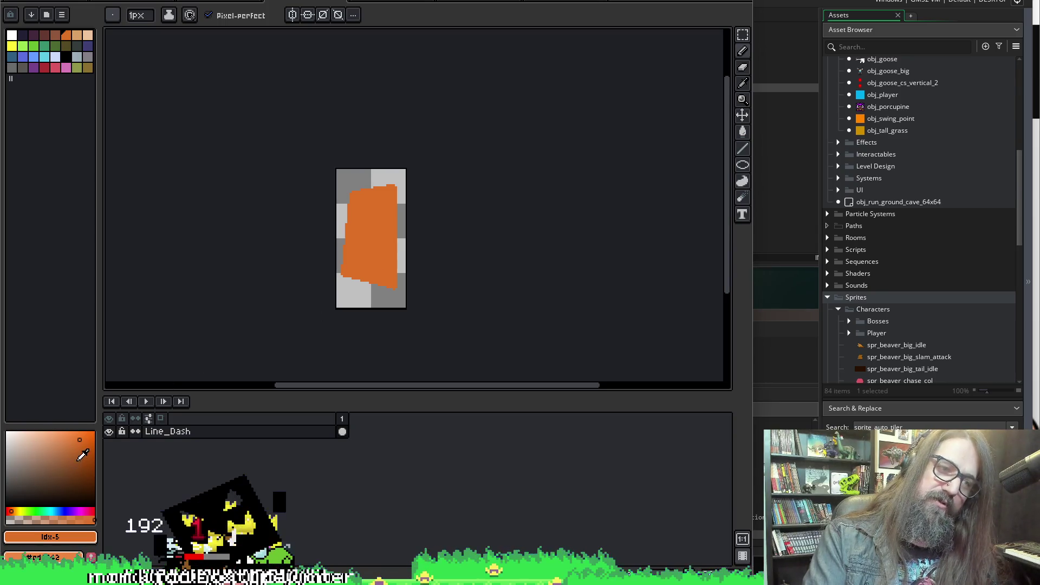
Pick a dark outline colour and trial an Outside outline, undoing each attempt
click(72, 475)
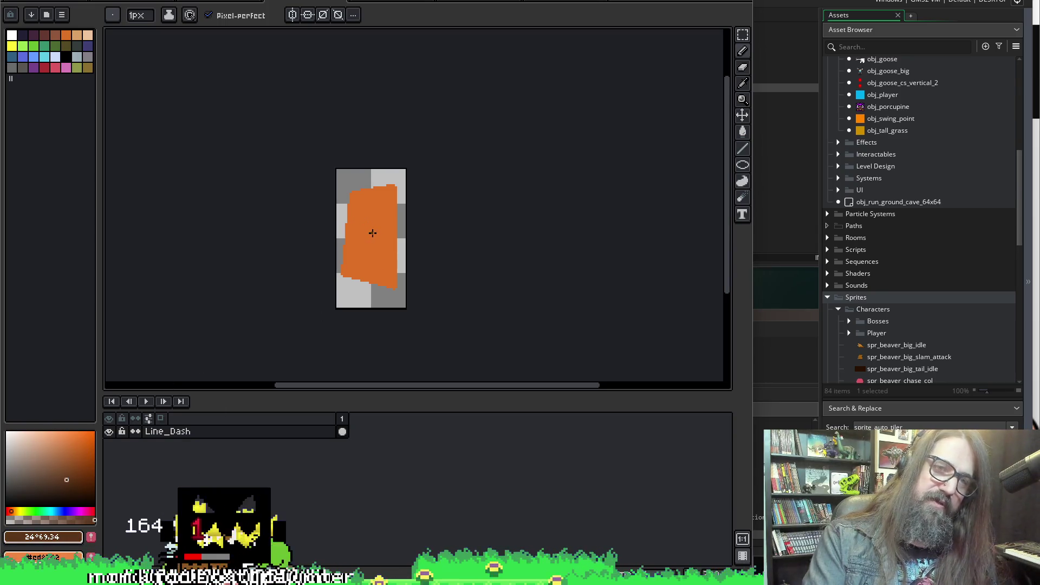
key(shift+o)
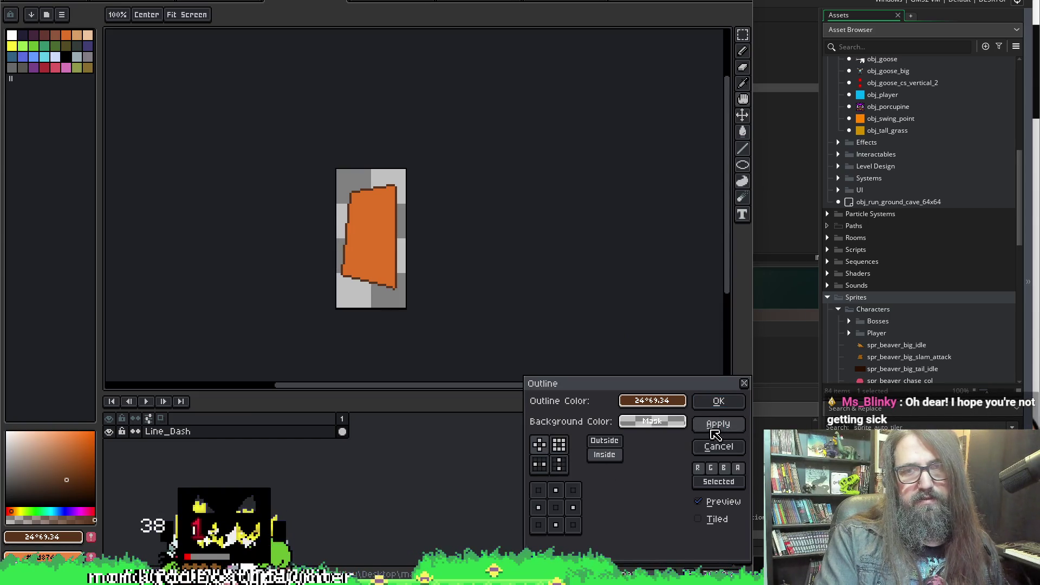
click(603, 443)
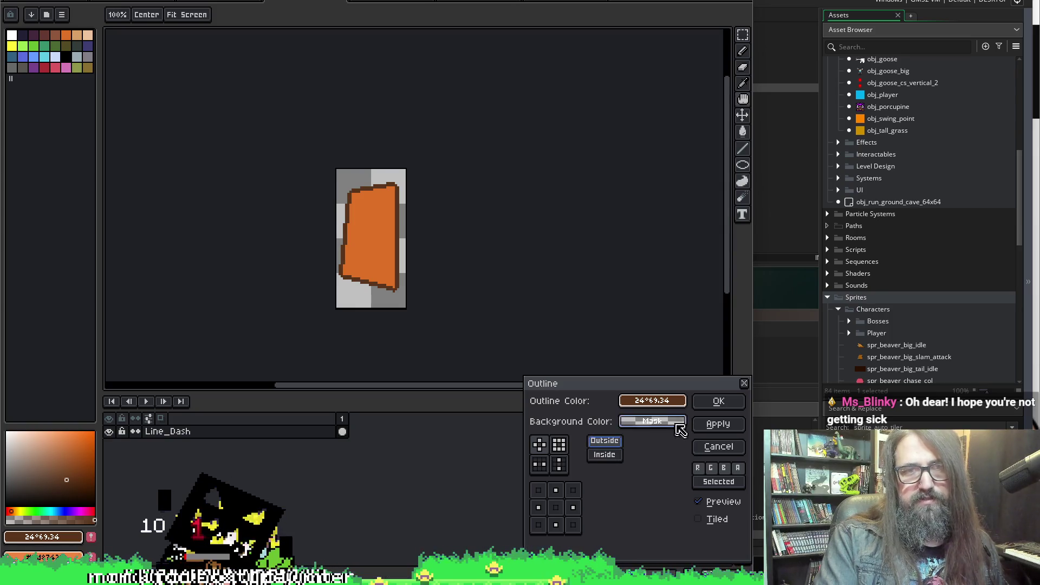
click(718, 424)
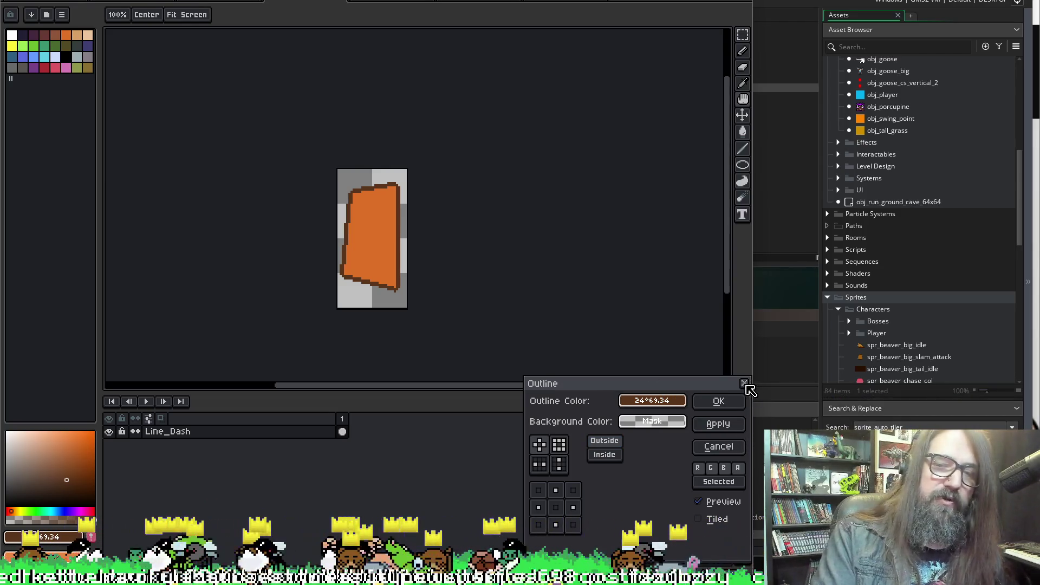
click(747, 383)
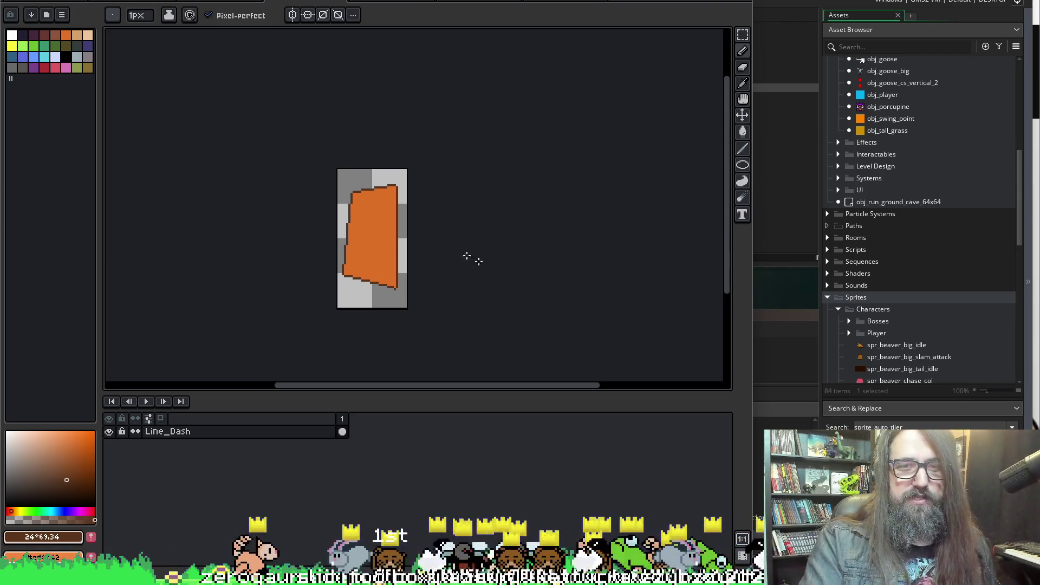
key(ctrl+z)
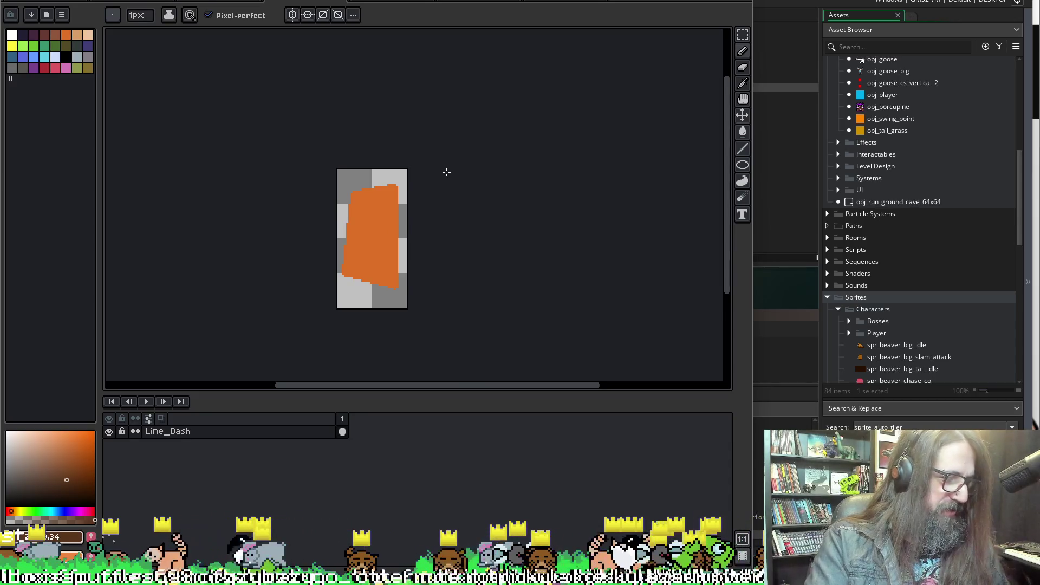
key(shift+o)
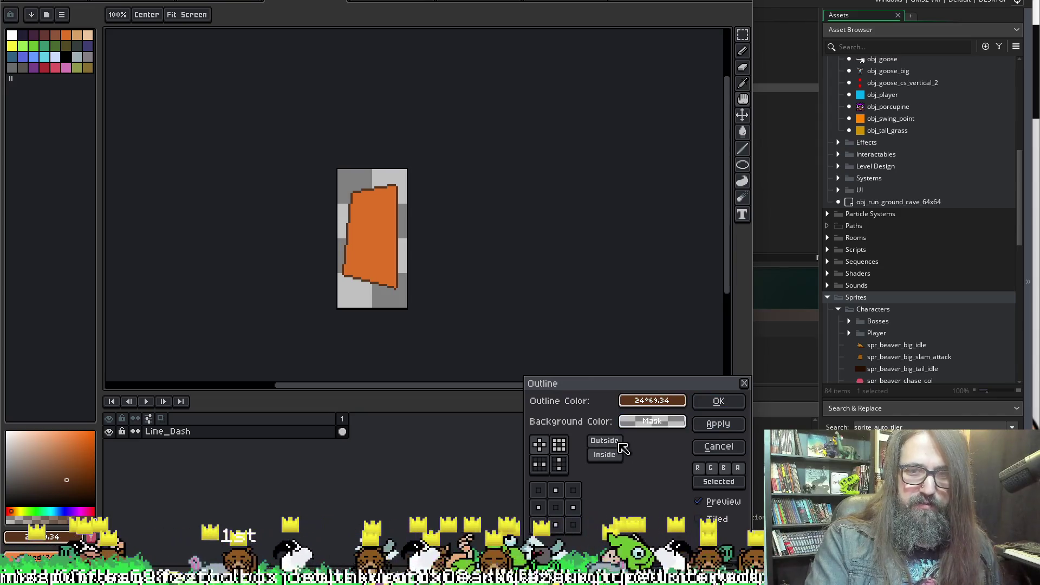
click(604, 440)
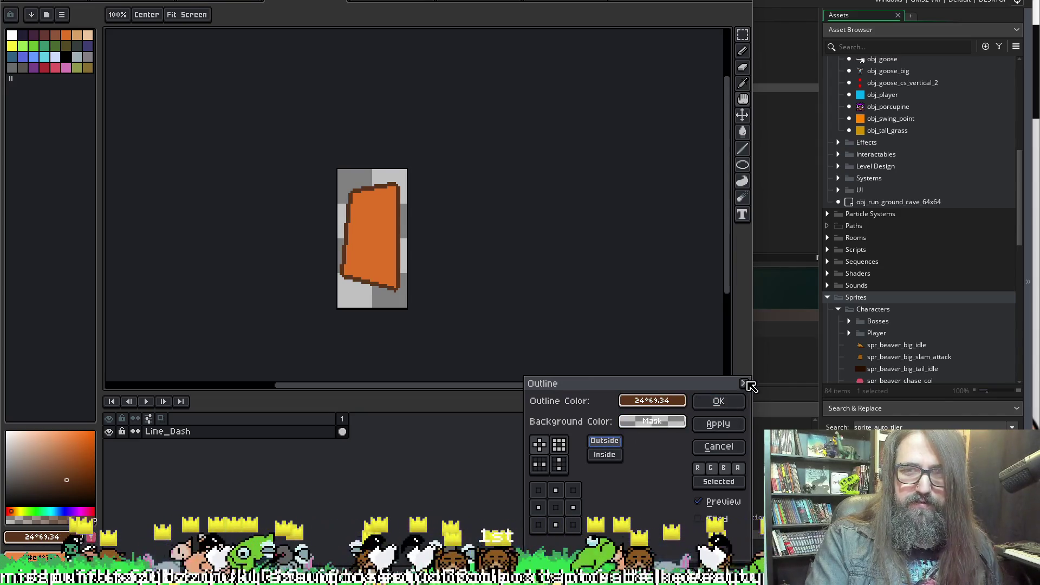
click(744, 382)
key(ctrl+z)
Try the outline with the full square pattern, then undo it
key(shift+o)
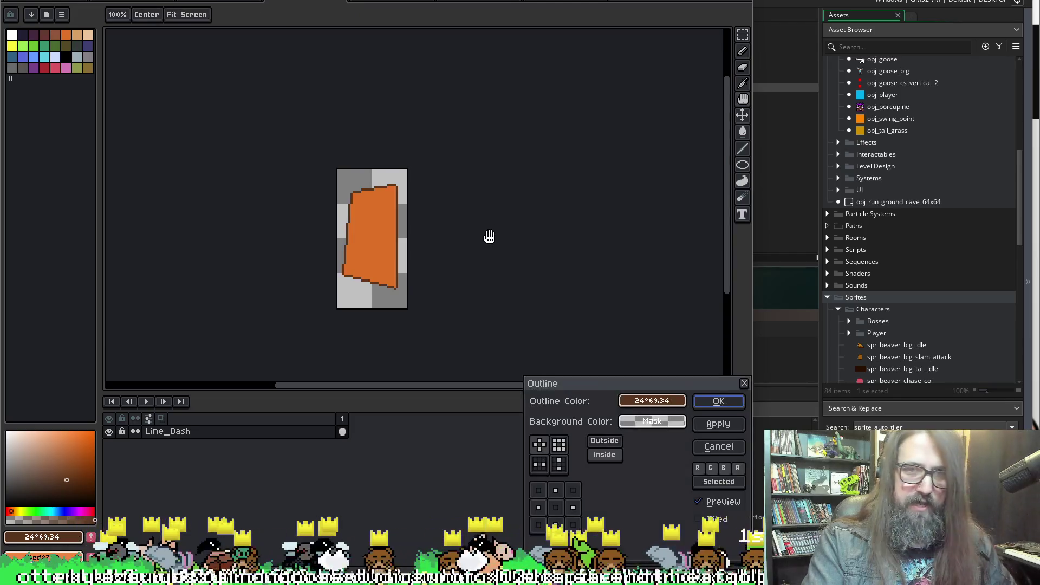
click(605, 440)
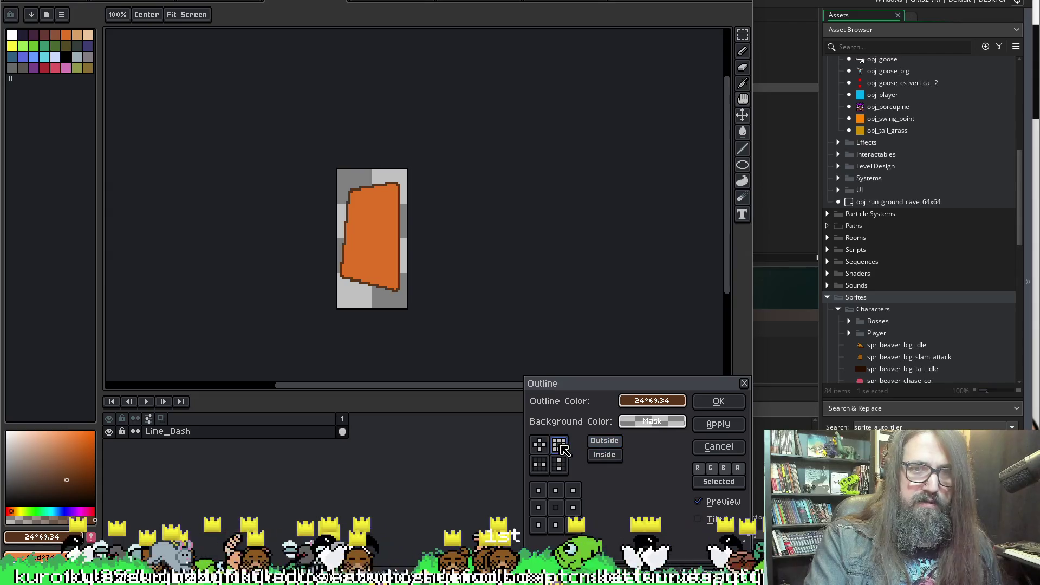
click(540, 445)
click(711, 426)
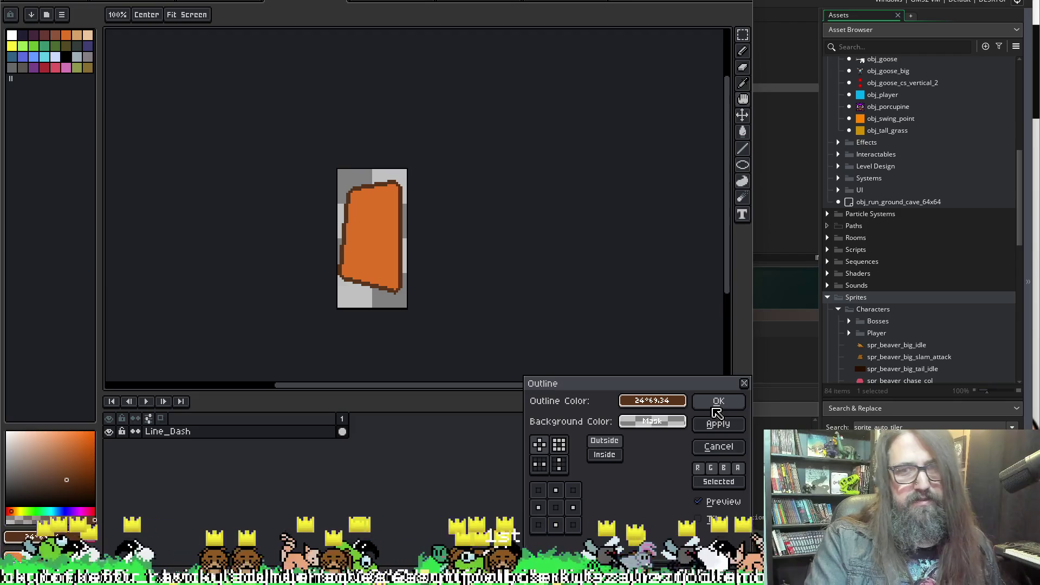
click(744, 383)
key(ctrl+z)
key(ctrl+z)
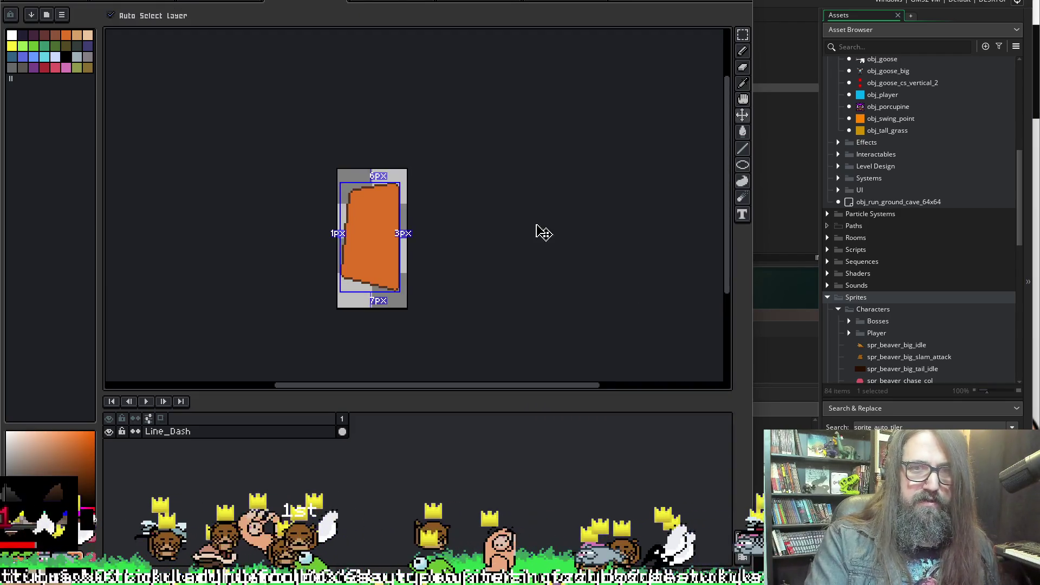
Apply the dark outline with Outside placement only, inside placement turned off
key(shift+o)
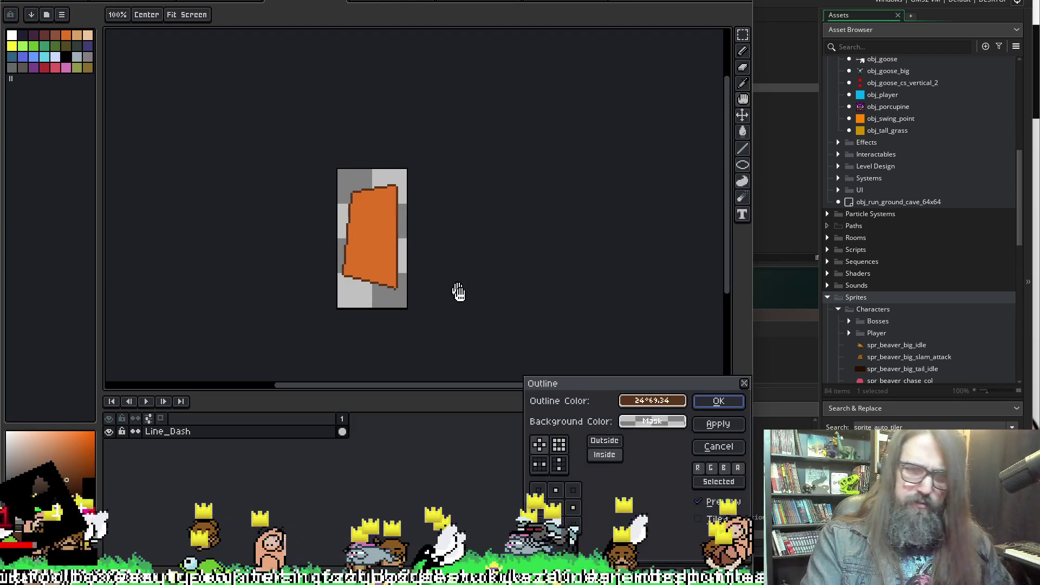
click(605, 455)
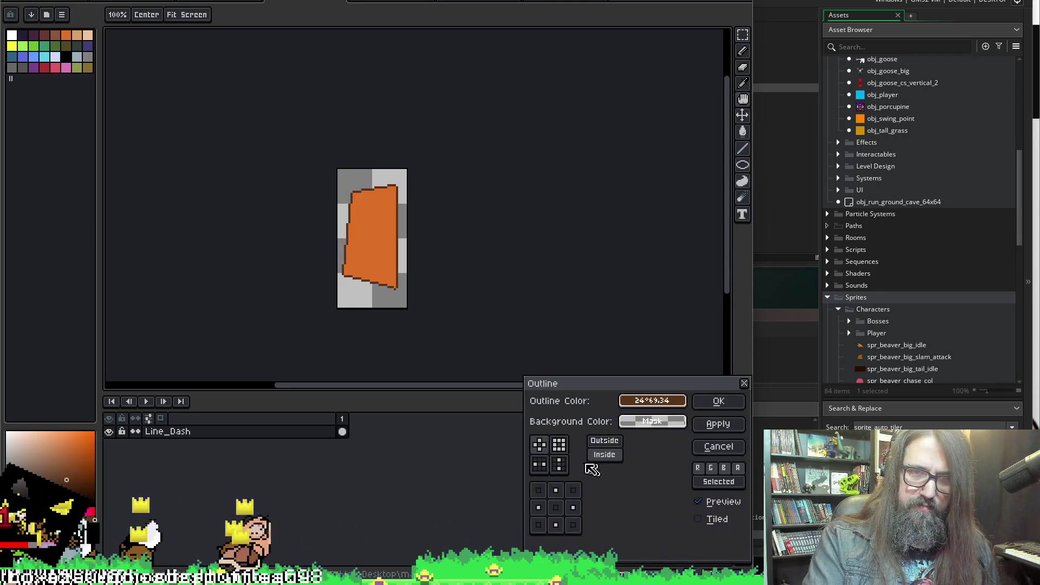
click(604, 441)
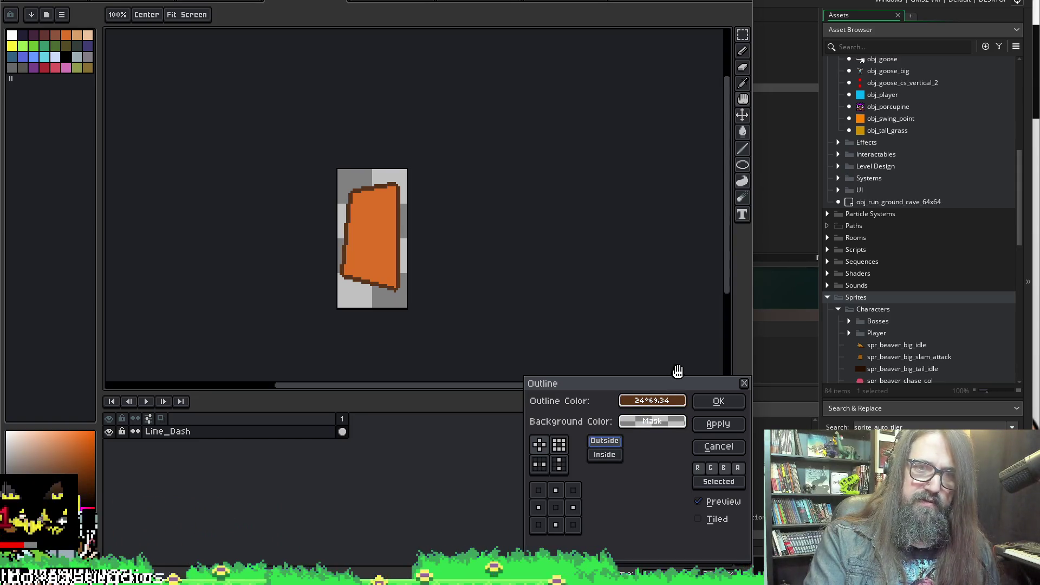
click(716, 401)
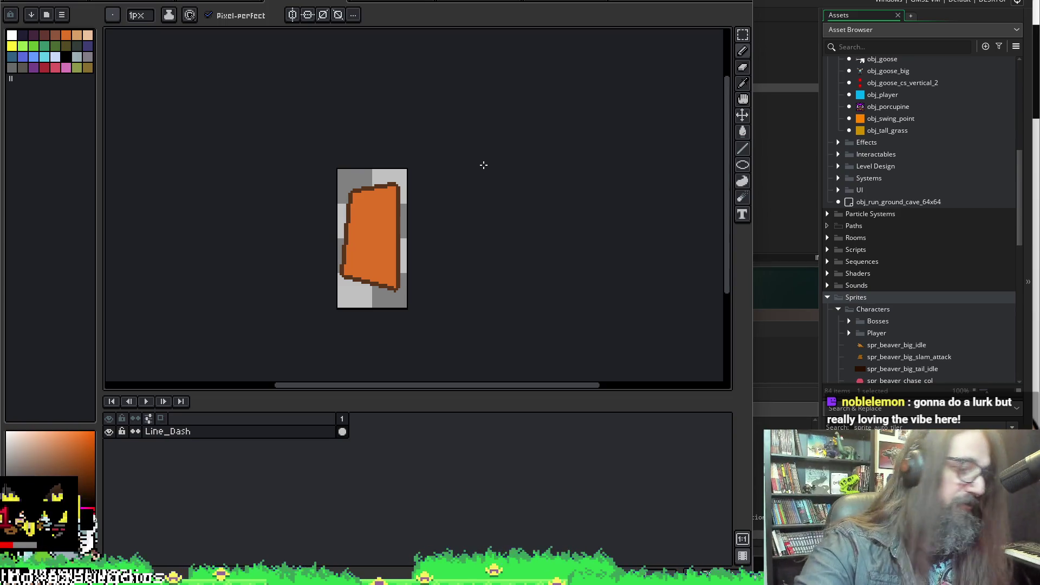
key(m)
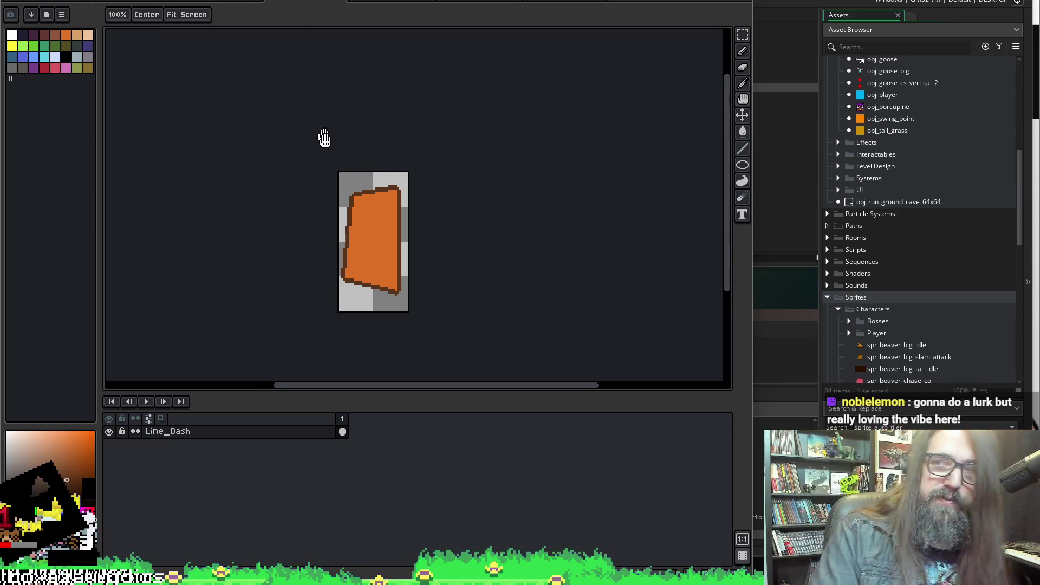
mouse_move(323, 137)
mouse_down()
mouse_move(337, 141)
mouse_move(314, 116)
mouse_move(355, 128)
mouse_up()
key(b)
key(m)
key(b)
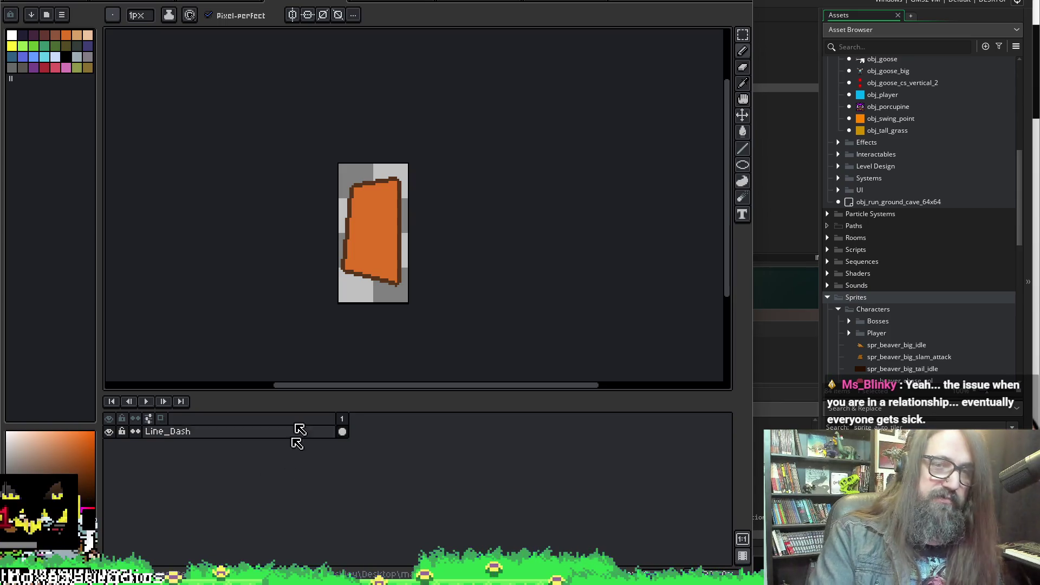
Export the outlined sprite, replacing construction_beaver_line_dash.png in the Effects folder
key(ctrl+alt+shift+s)
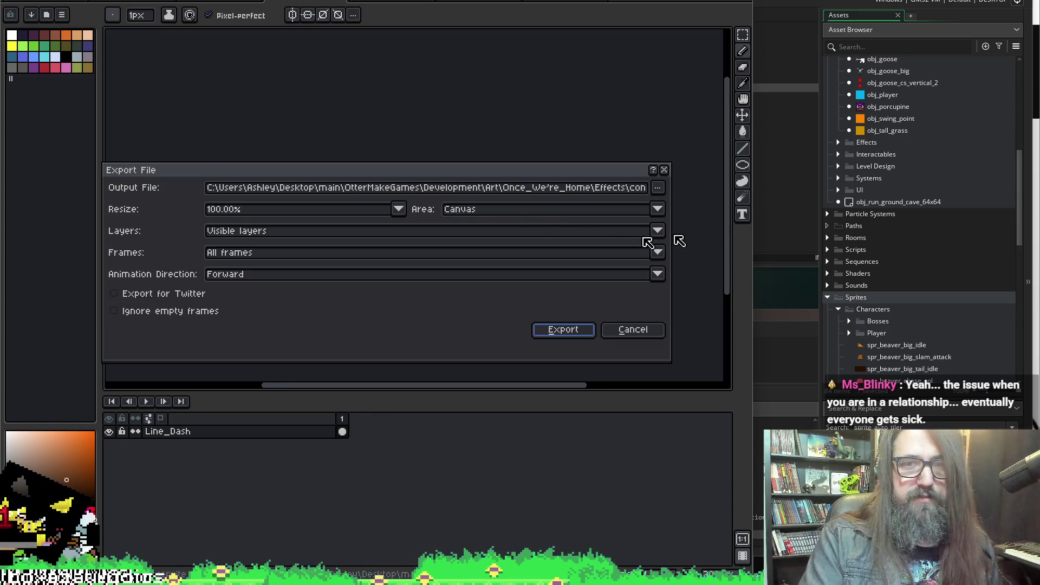
click(657, 188)
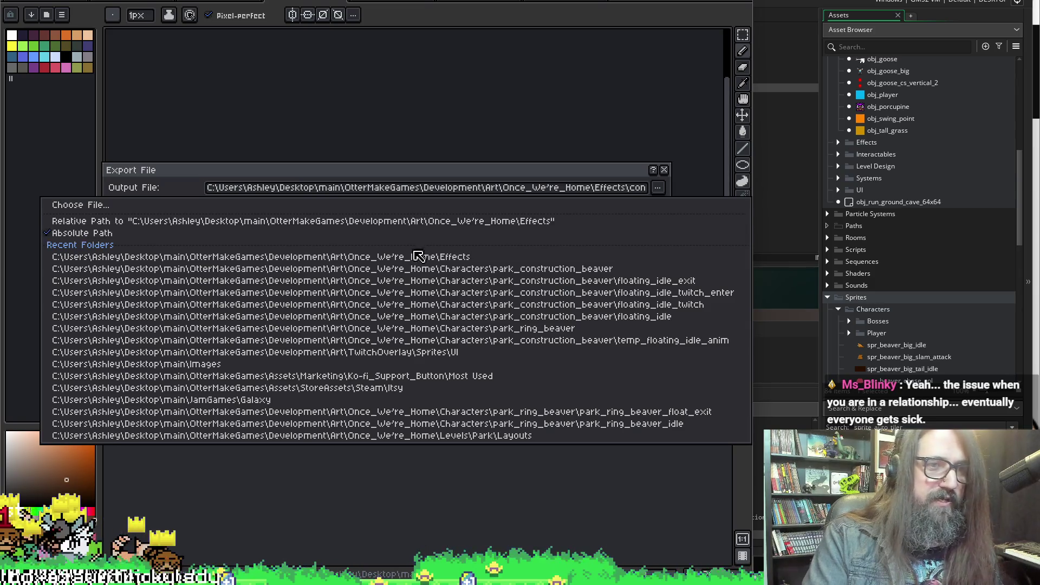
click(373, 209)
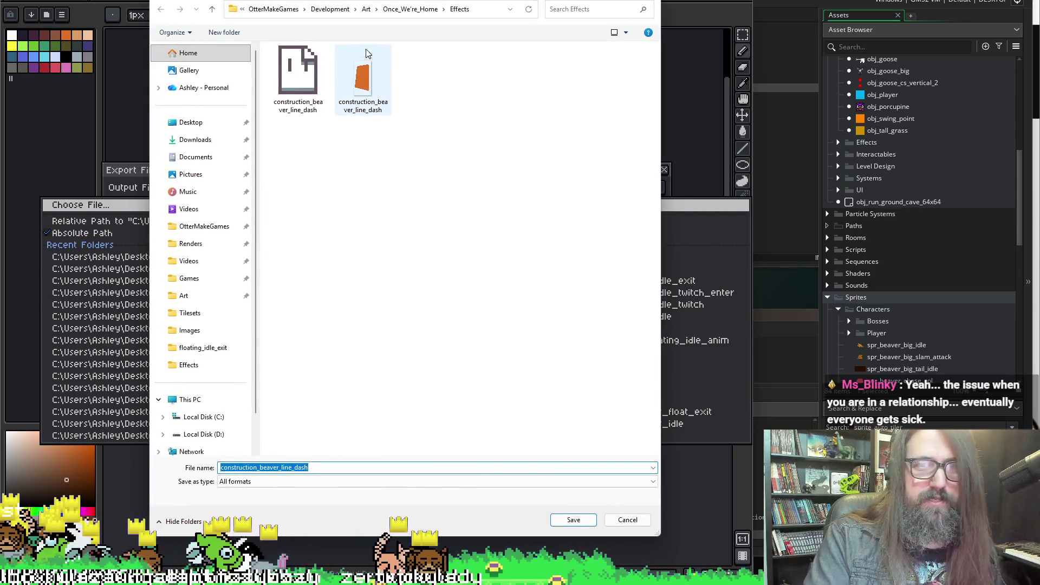
click(360, 116)
key(Right)
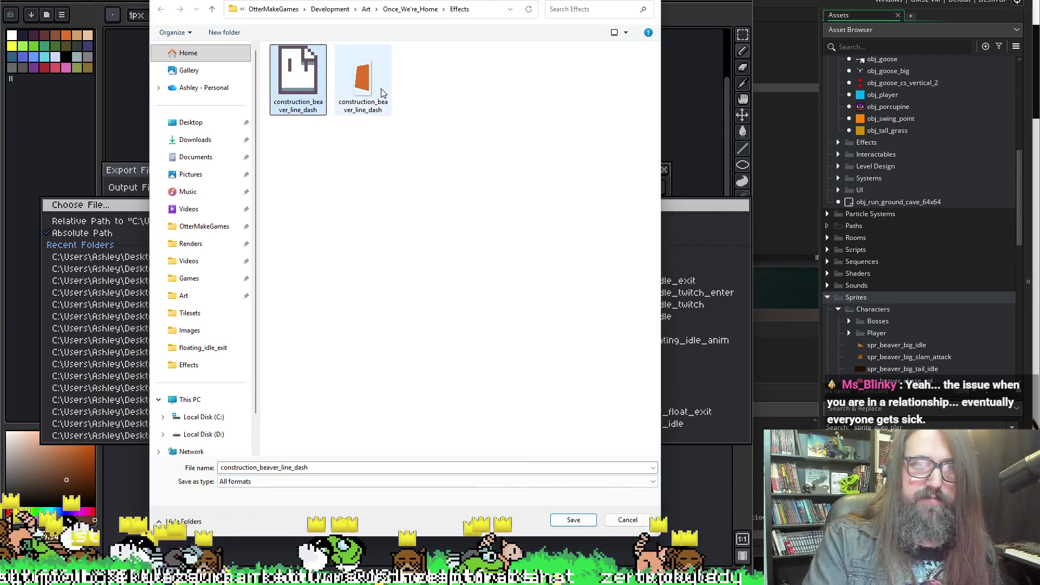
click(381, 93)
click(573, 519)
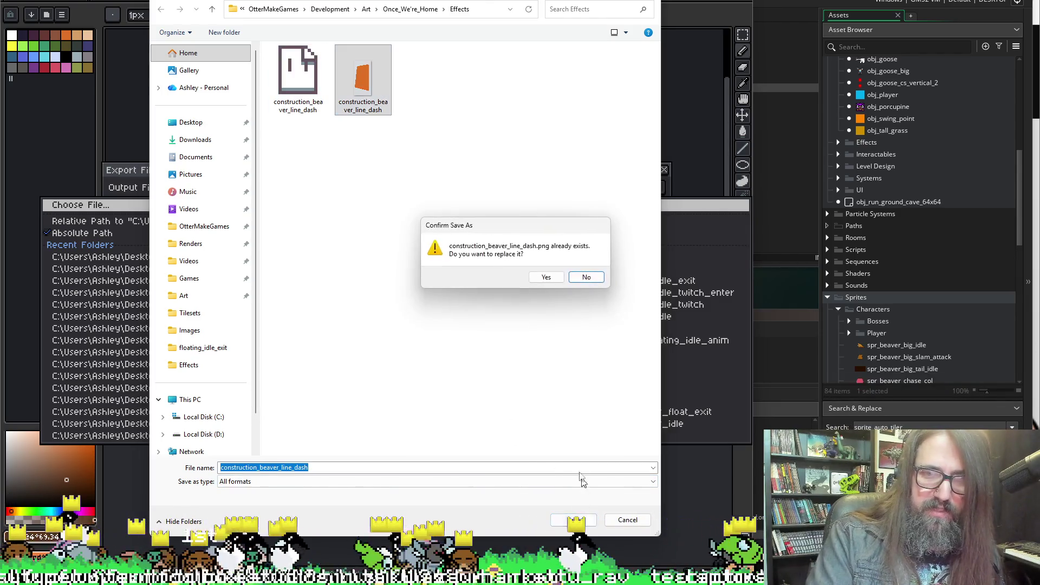
click(545, 277)
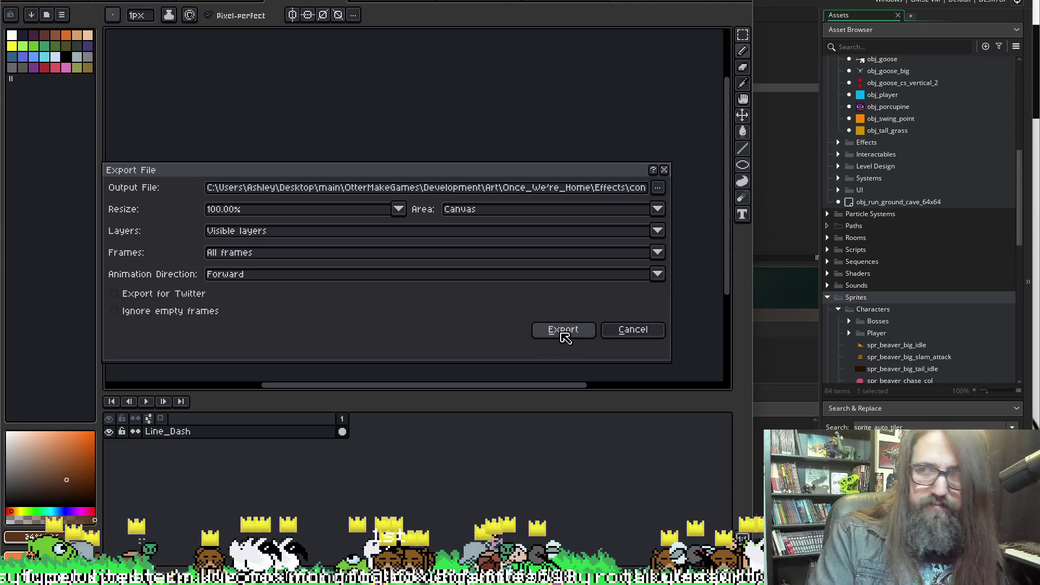
click(564, 333)
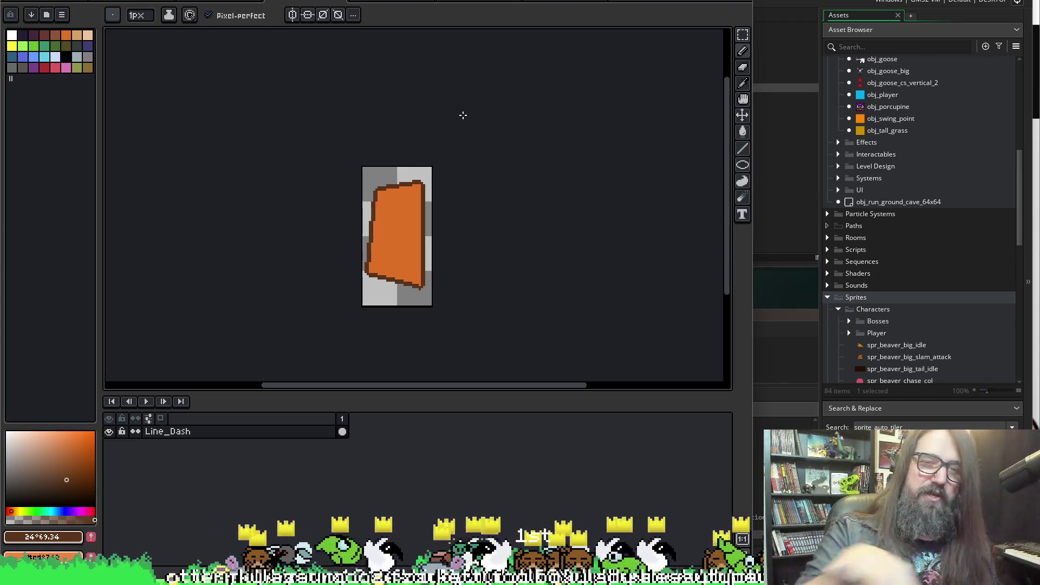
Switch back to the GameMaker project window
scroll(411, 152, down, 5)
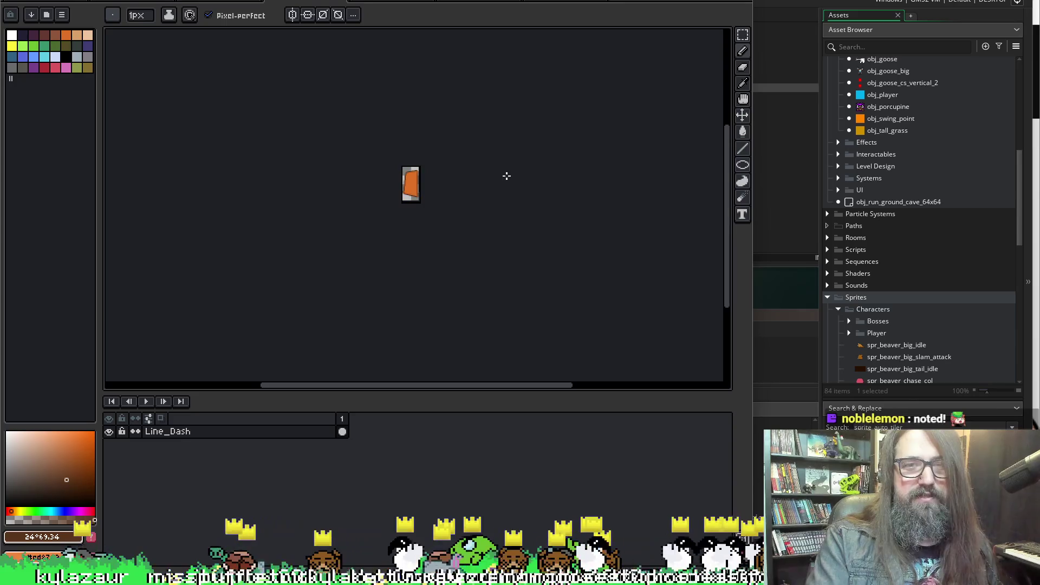
scroll(482, 198, up, 4)
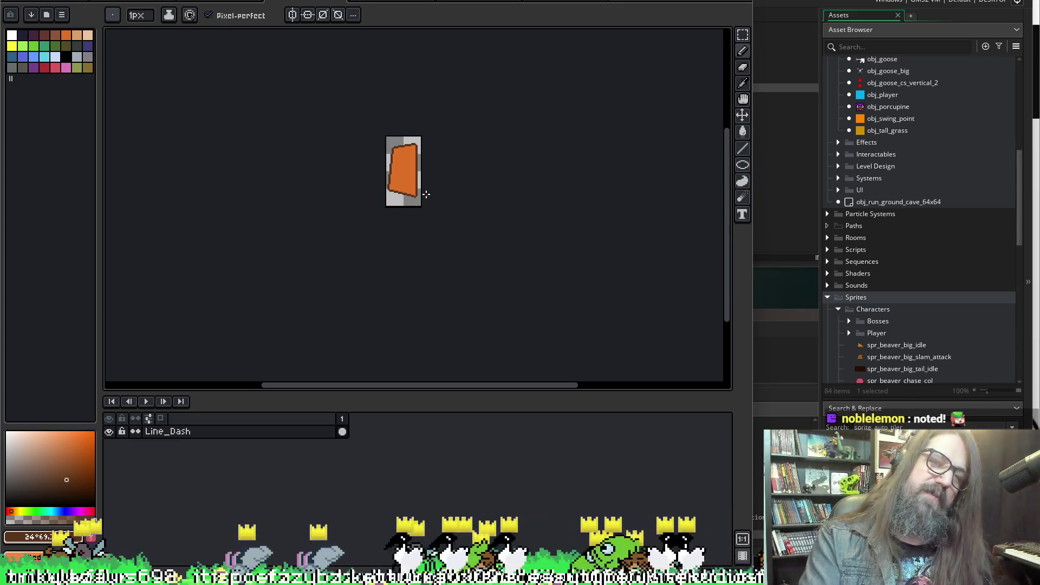
scroll(376, 148, up, 3)
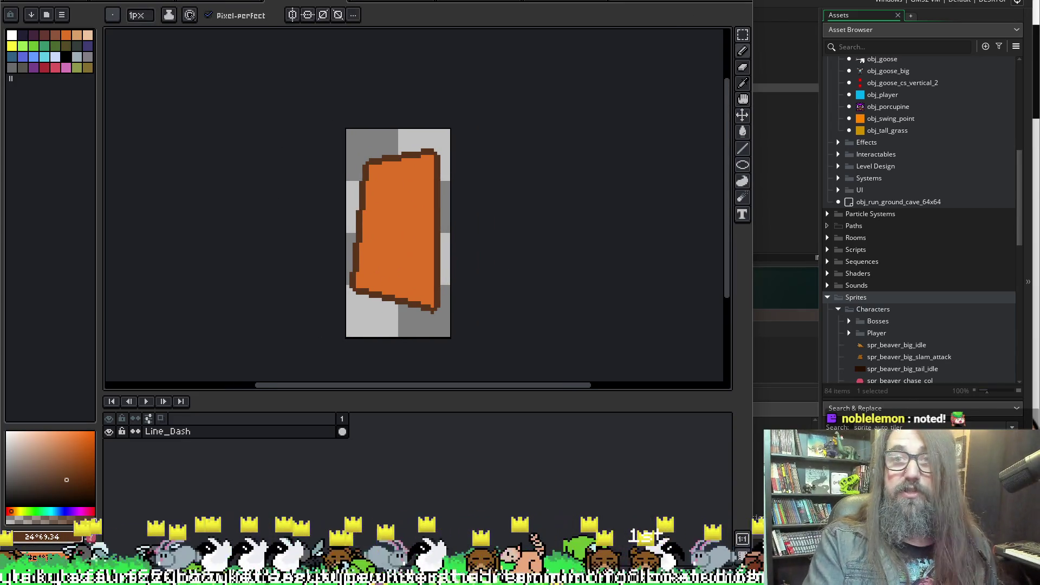
click(913, 285)
scroll(912, 286, down, 5)
scroll(885, 185, up, 2)
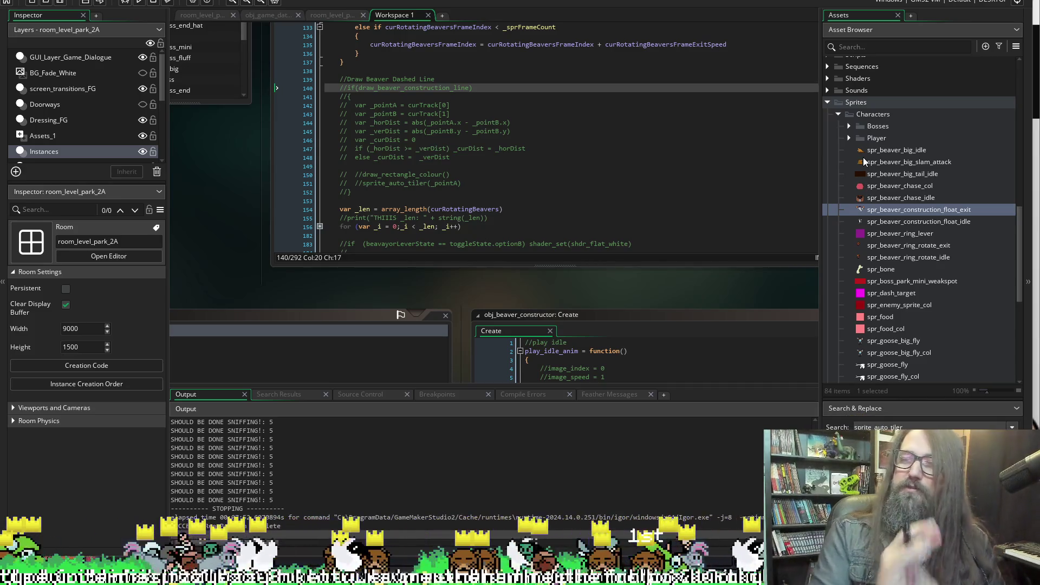
Collapse the Characters sprite folder and expand the Effects sprite folder
scroll(885, 233, down, 5)
scroll(886, 239, down, 2)
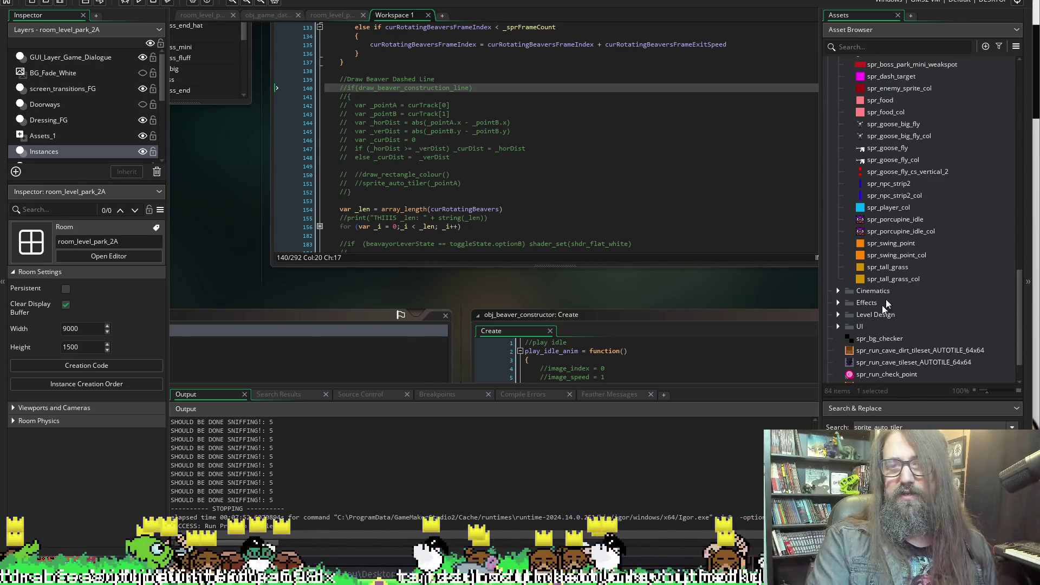
scroll(938, 307, up, 8)
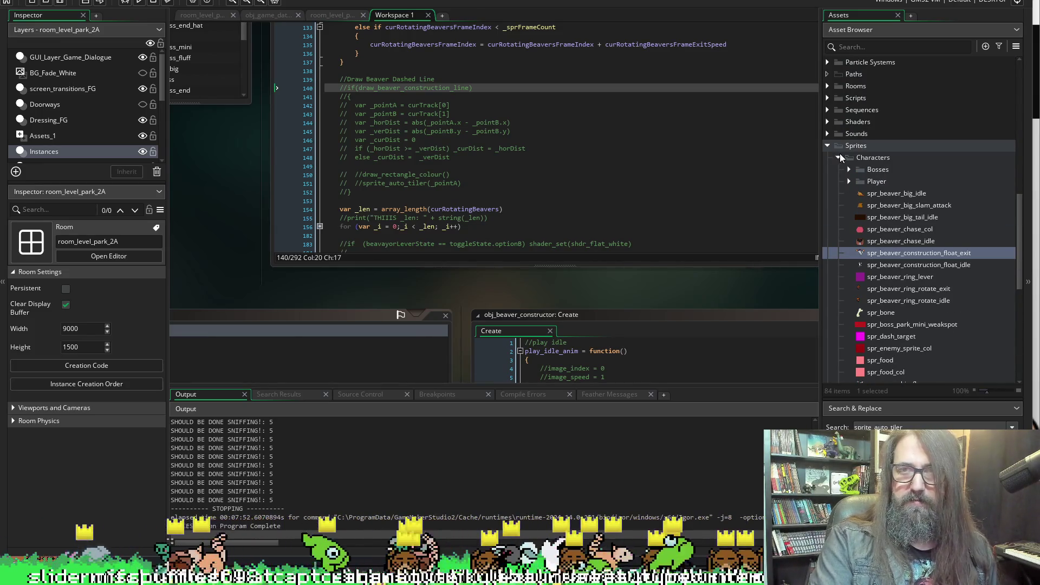
click(839, 157)
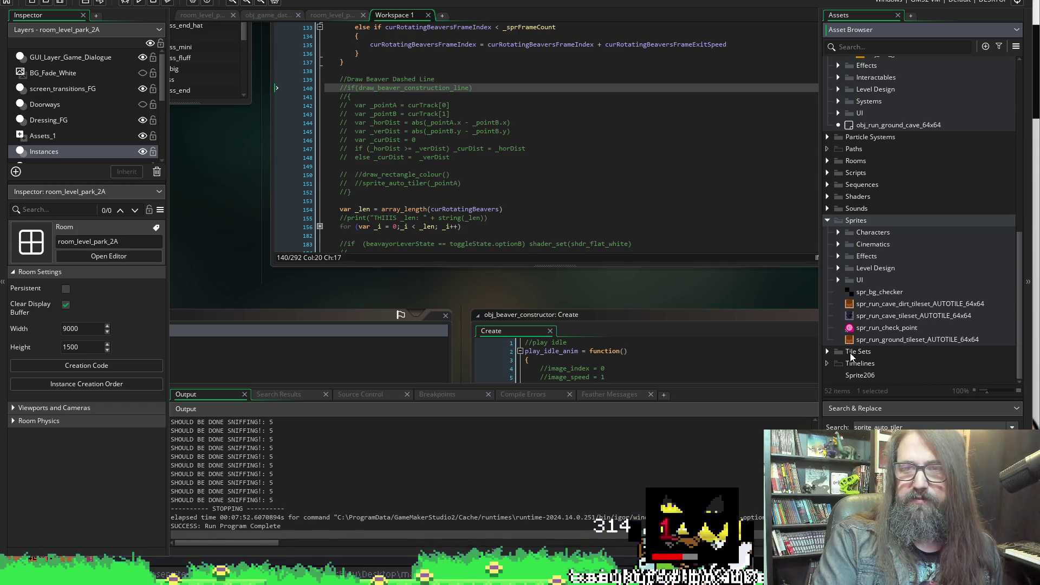
click(838, 258)
Show the Create options for the Effects folder
scroll(888, 256, down, 2)
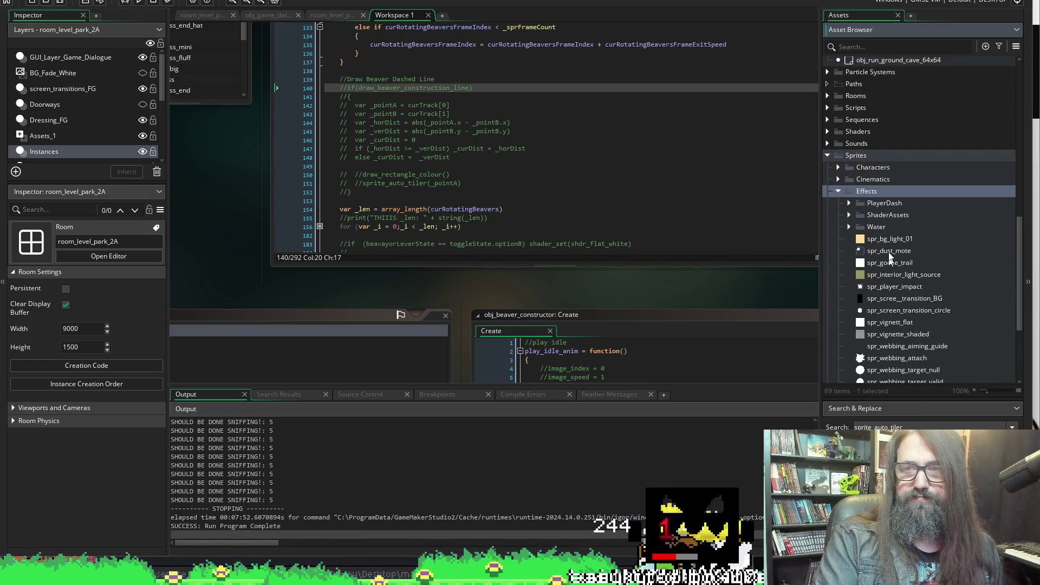
scroll(894, 227, down, 1)
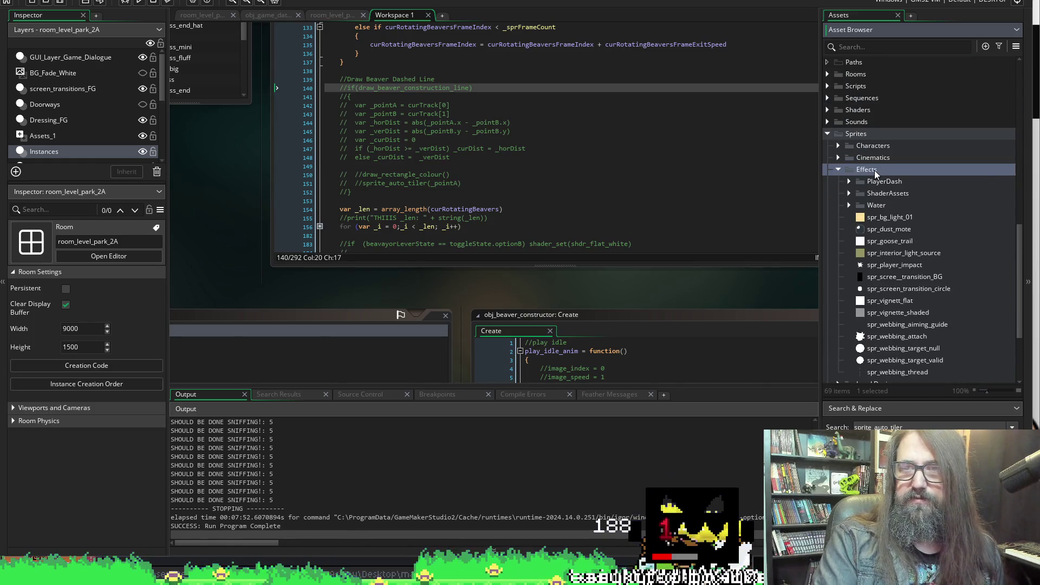
right_click(874, 170)
mouse_move(908, 176)
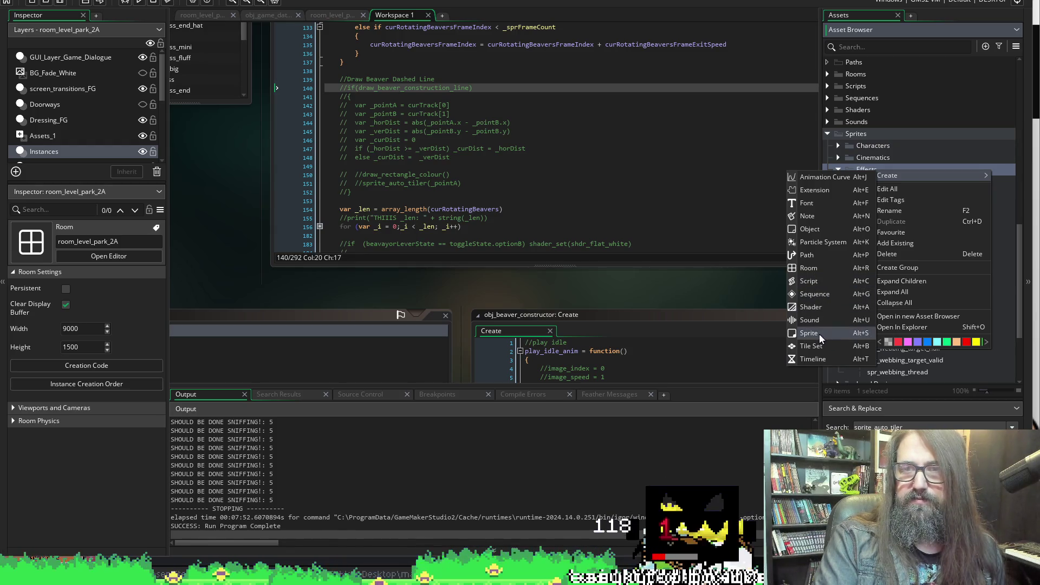
Create a new sprite in Effects and import the orange dash PNG from Once_We're_Home > Effects
click(819, 338)
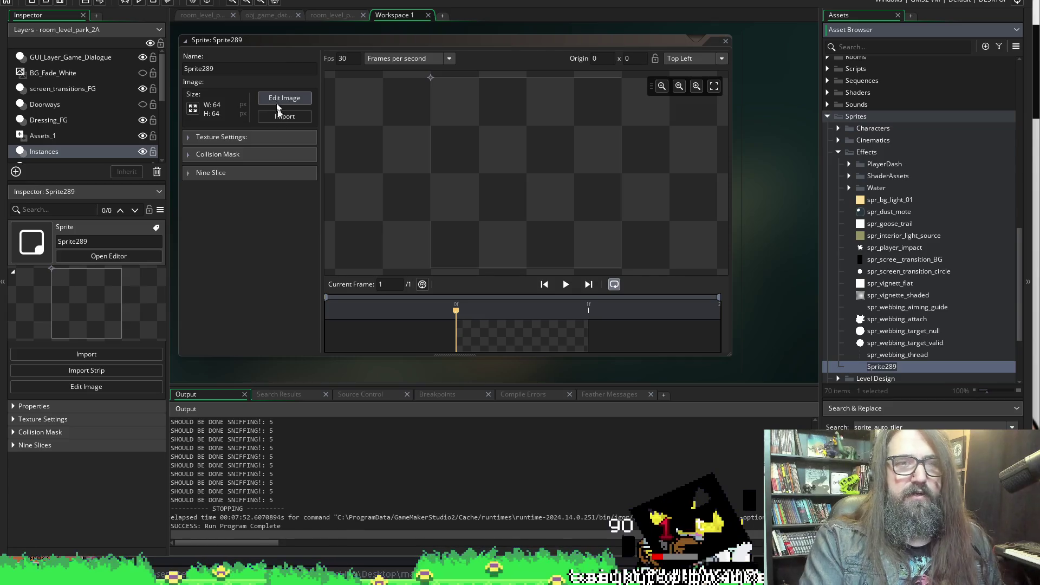
click(284, 116)
click(265, 8)
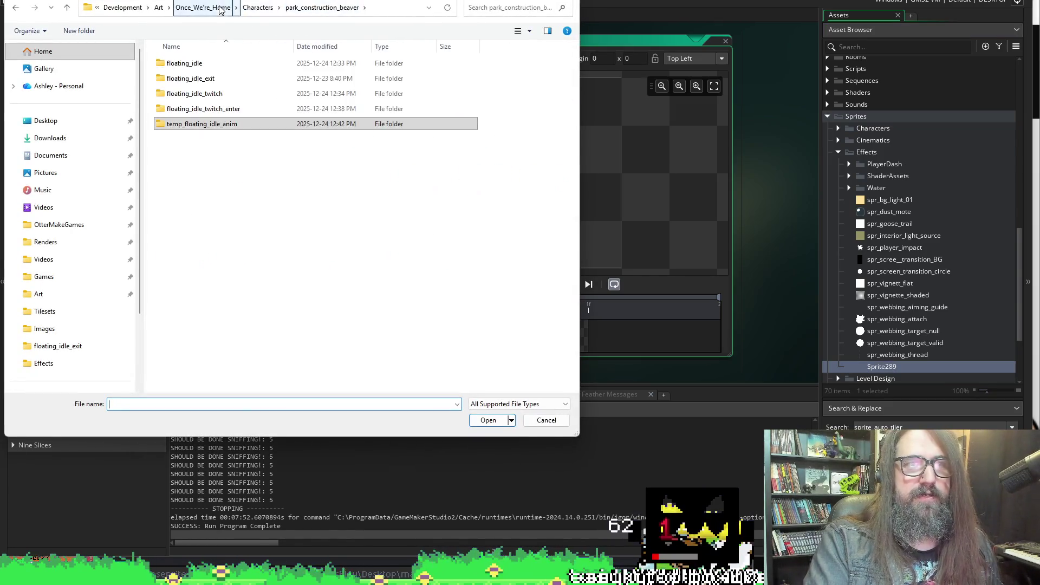
click(265, 8)
click(302, 9)
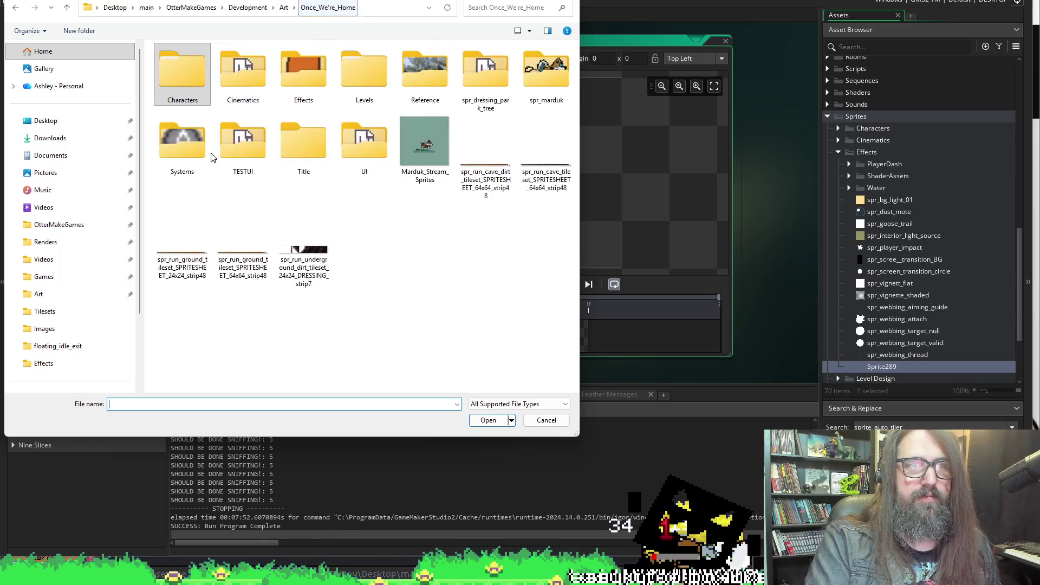
double_click(304, 71)
double_click(182, 70)
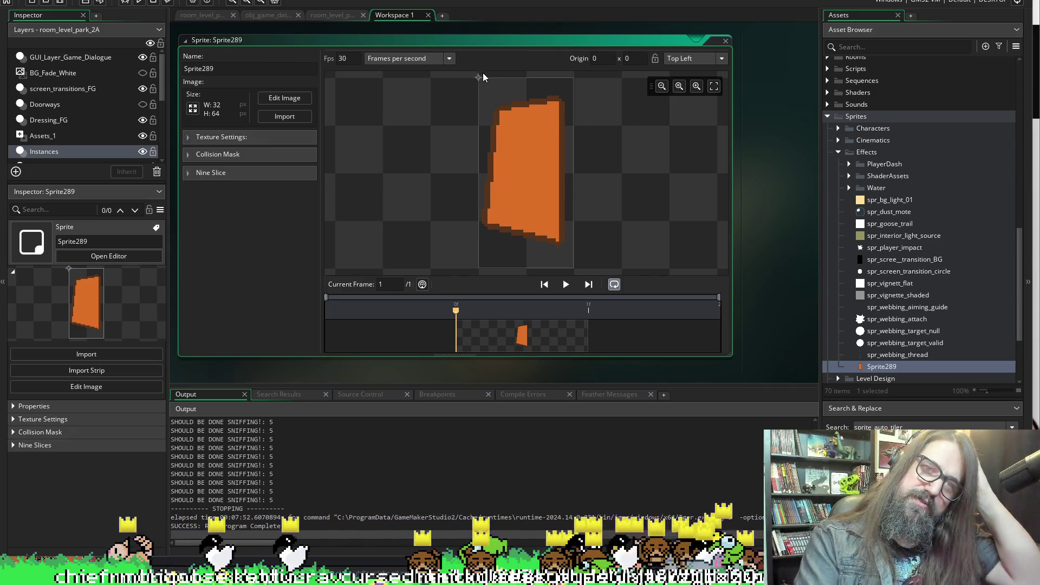
Set the sprite's origin to Middle Centre (16, 32)
click(685, 61)
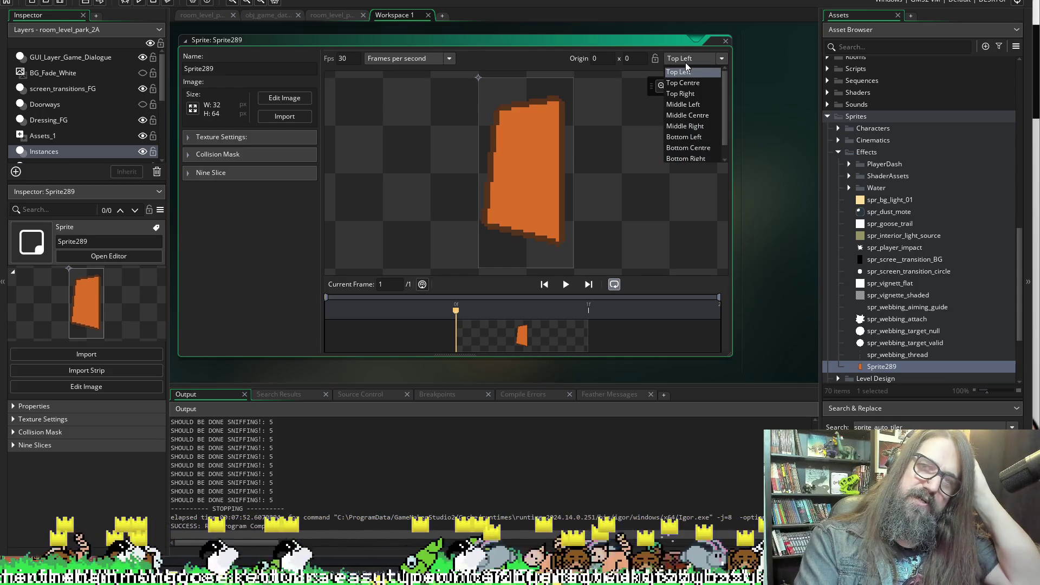
click(687, 120)
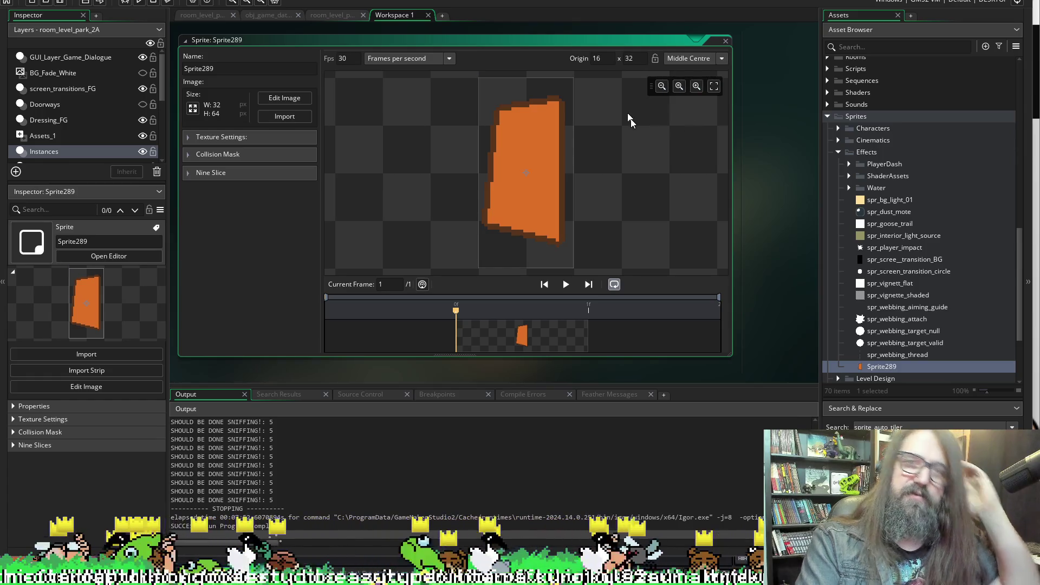
click(63, 6)
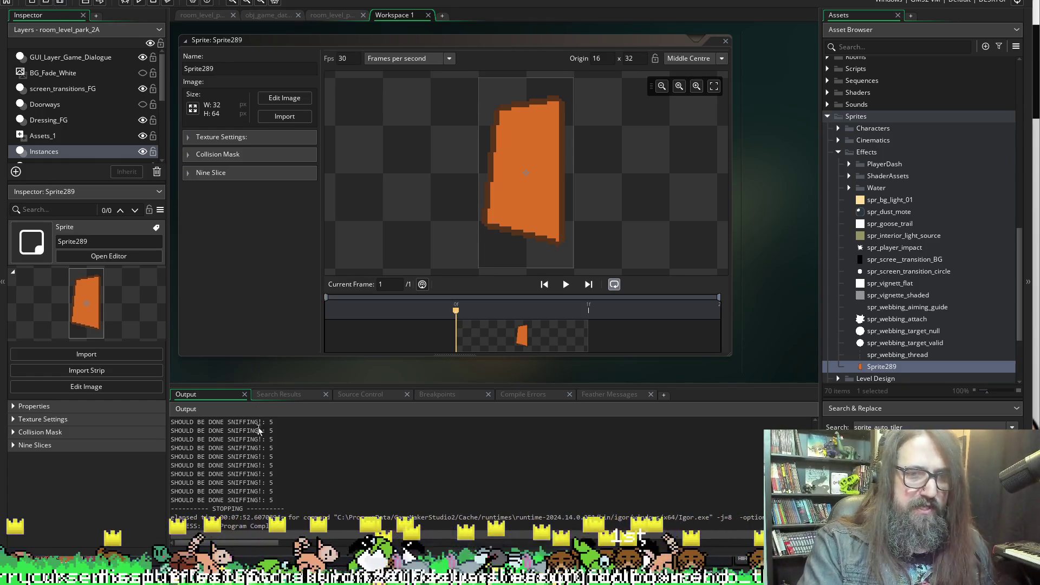
click(266, 456)
Search the project for the SHOULD BE DONE SNIFFING! message and open its code line
drag(266, 456, 177, 456)
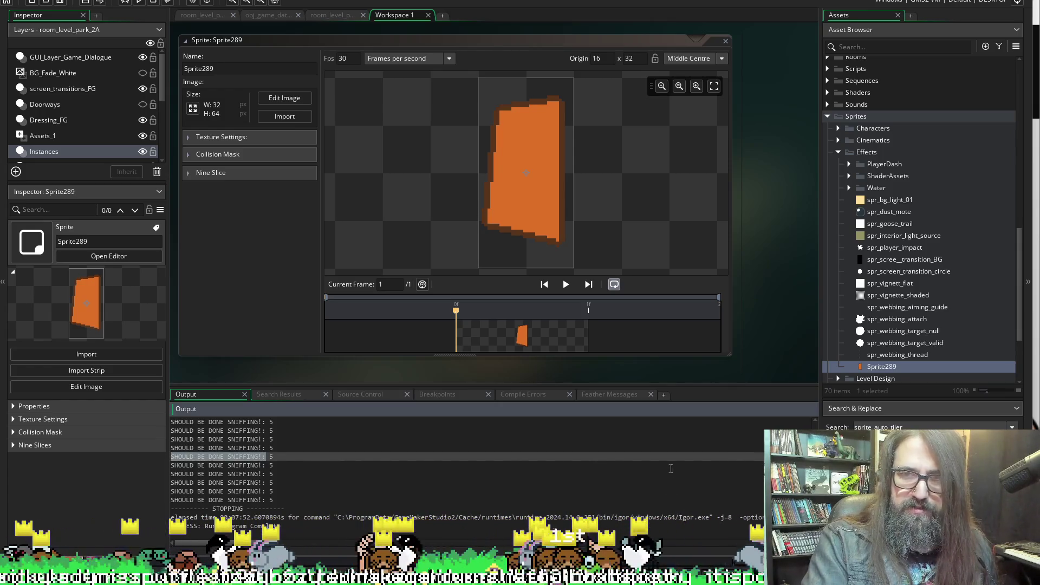
key(ctrl+shift+f)
key(Return)
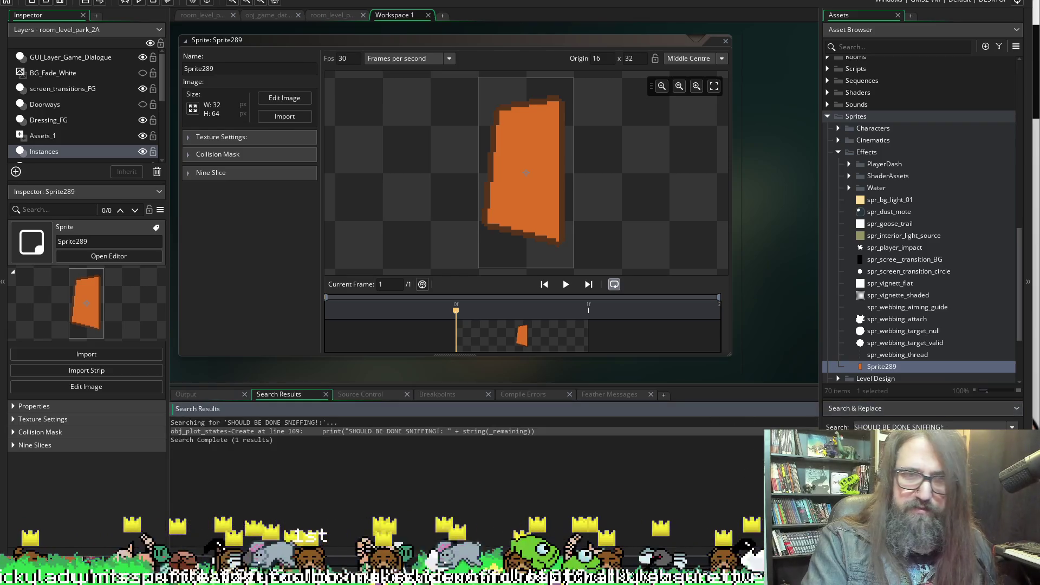
double_click(362, 432)
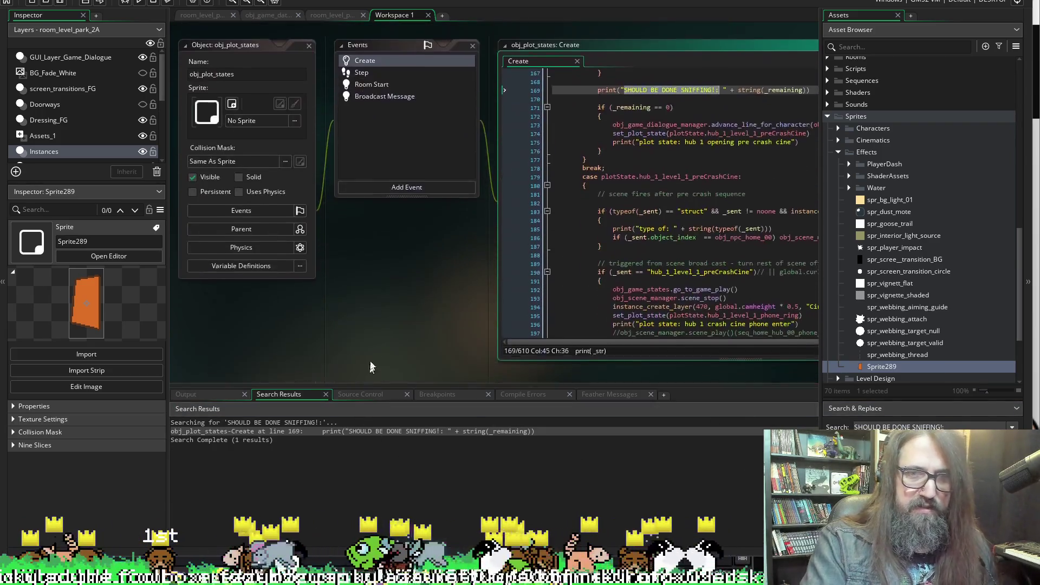
Comment out the print statements on lines 169, 175 and 164, then save
click(594, 152)
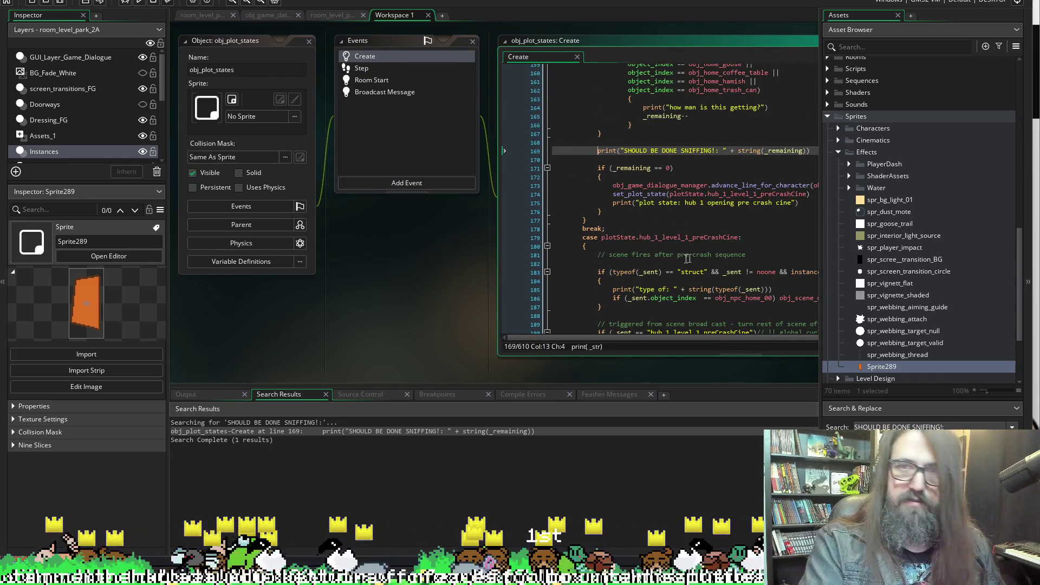
text(//)
click(612, 203)
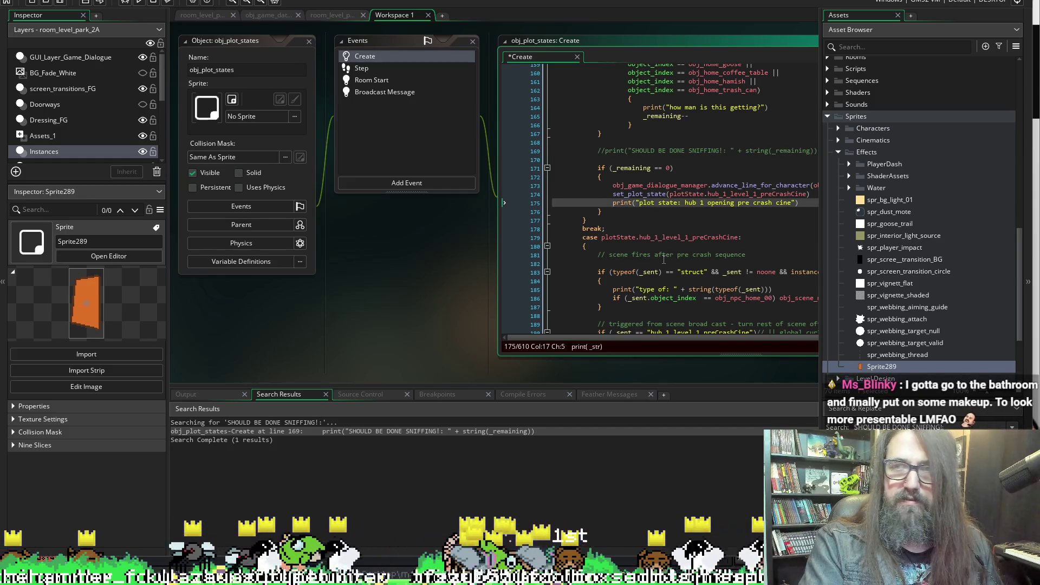
text(//)
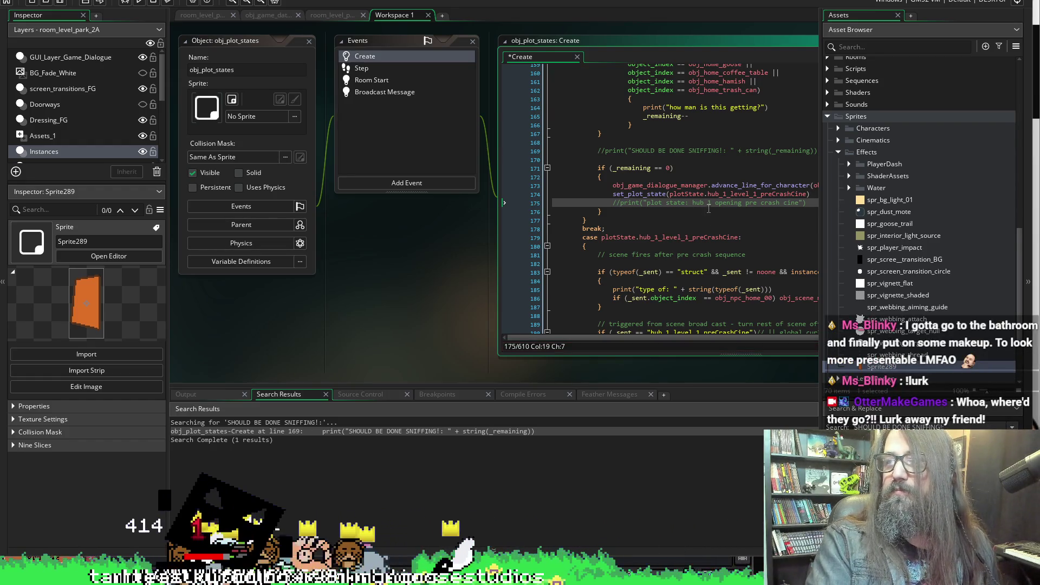
scroll(631, 167, up, 2)
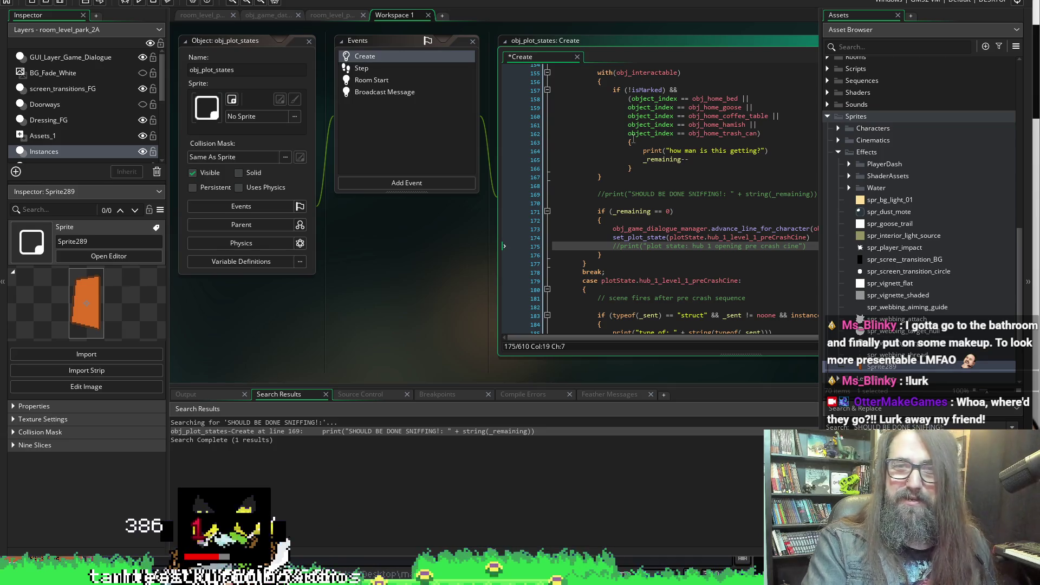
click(642, 151)
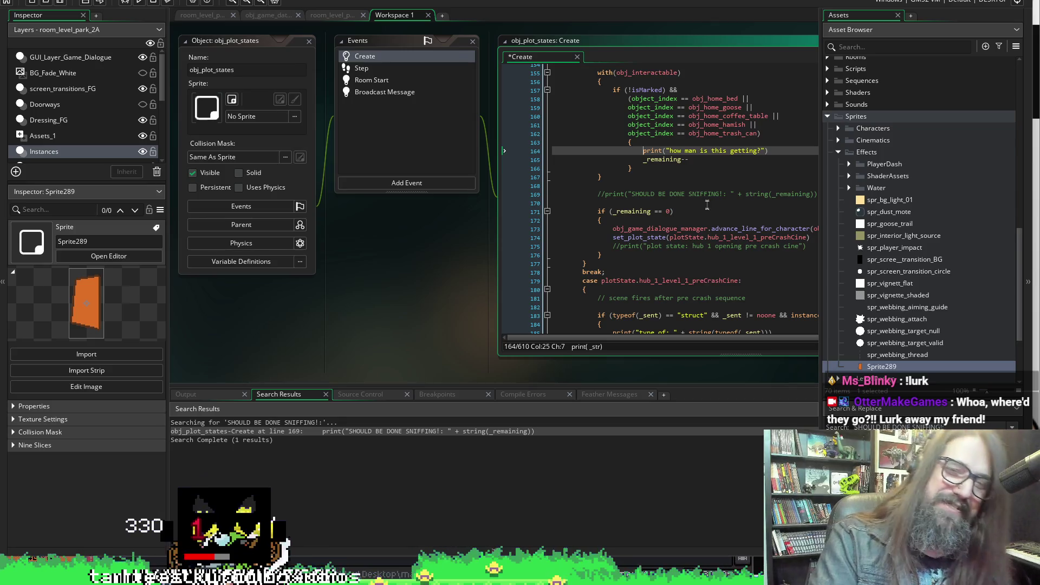
text(//)
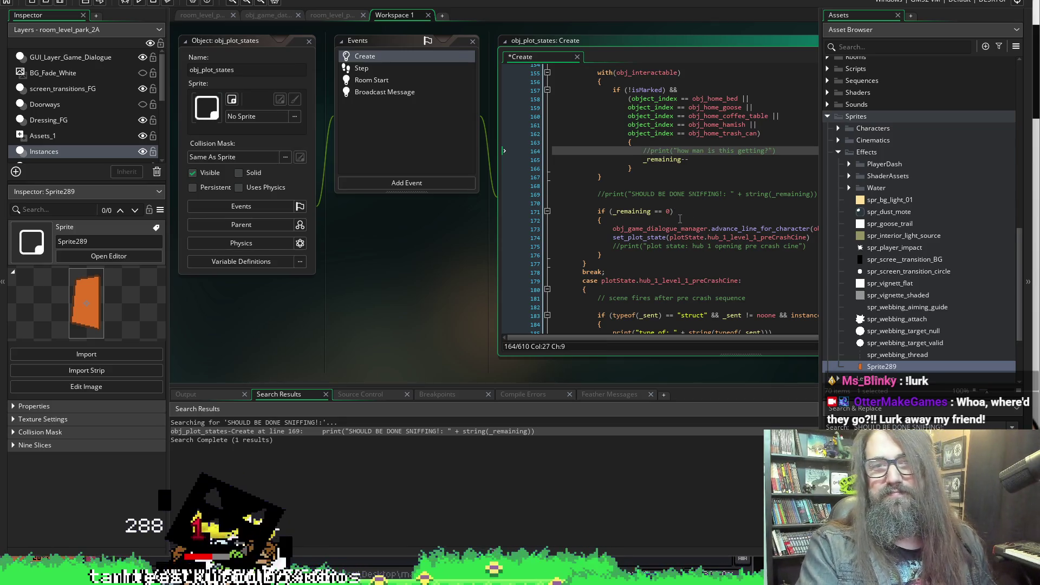
key(ctrl+s)
scroll(680, 218, down, 5)
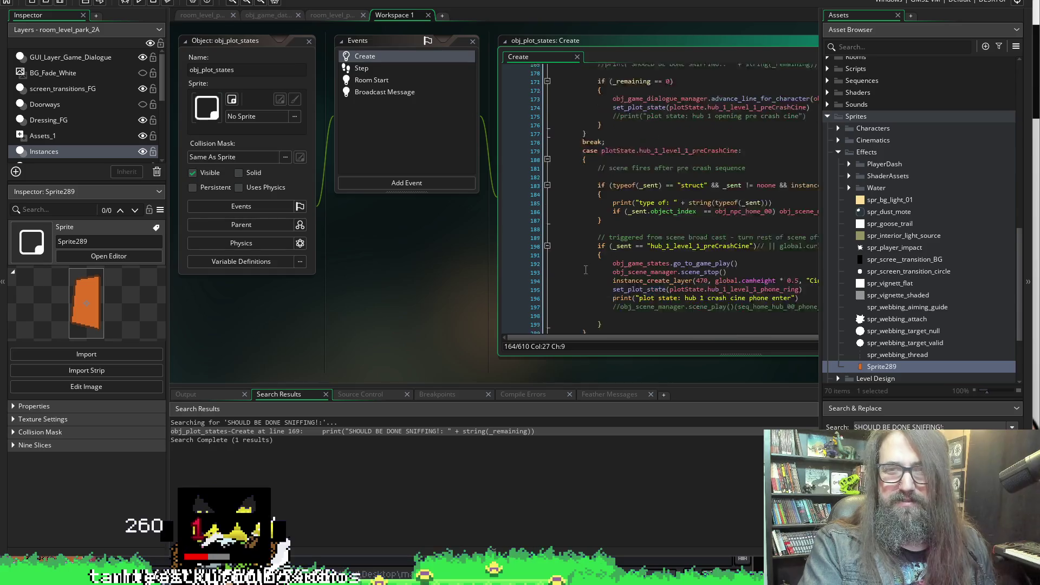
scroll(586, 266, down, 2)
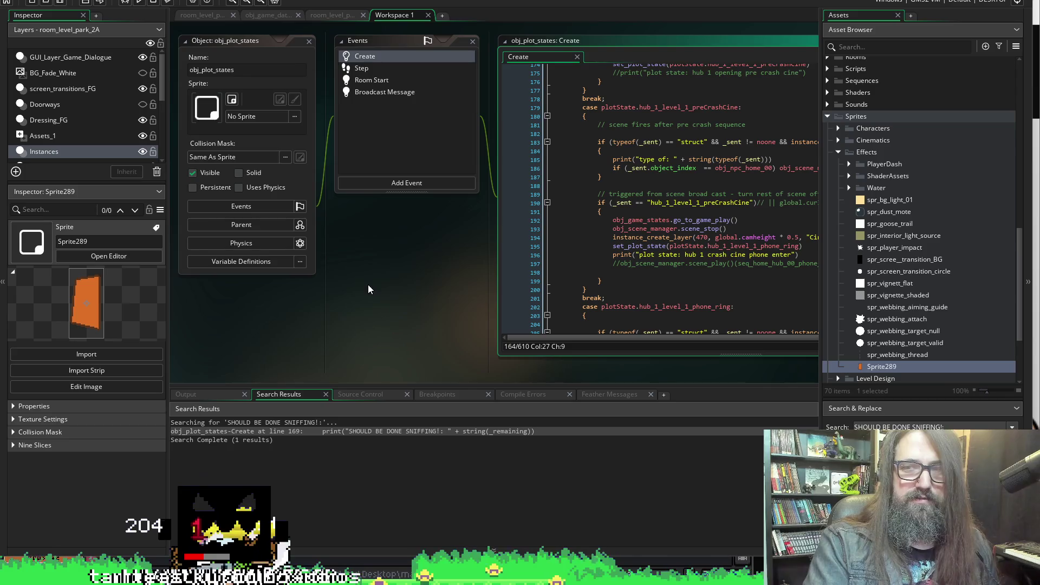
scroll(369, 284, up, 5)
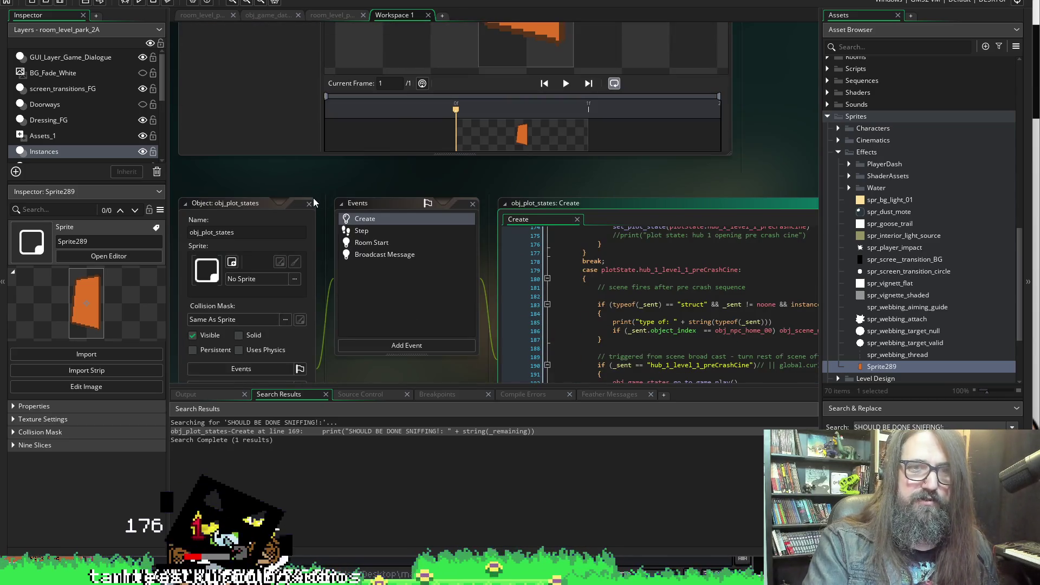
Close obj_plot_states and bring obj_beaver_constructor's Variable Definitions into view
click(309, 205)
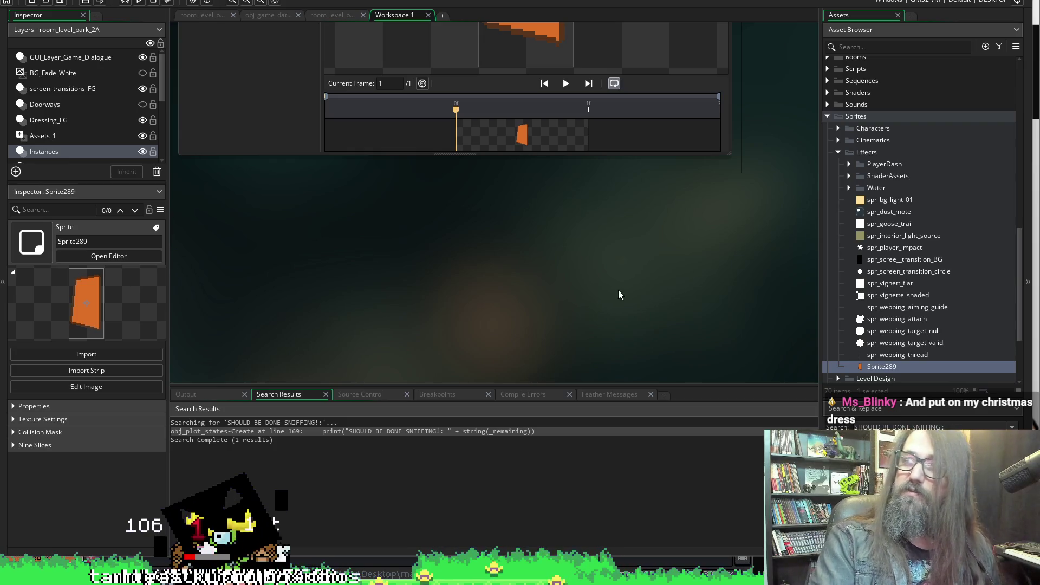
scroll(623, 243, up, 10)
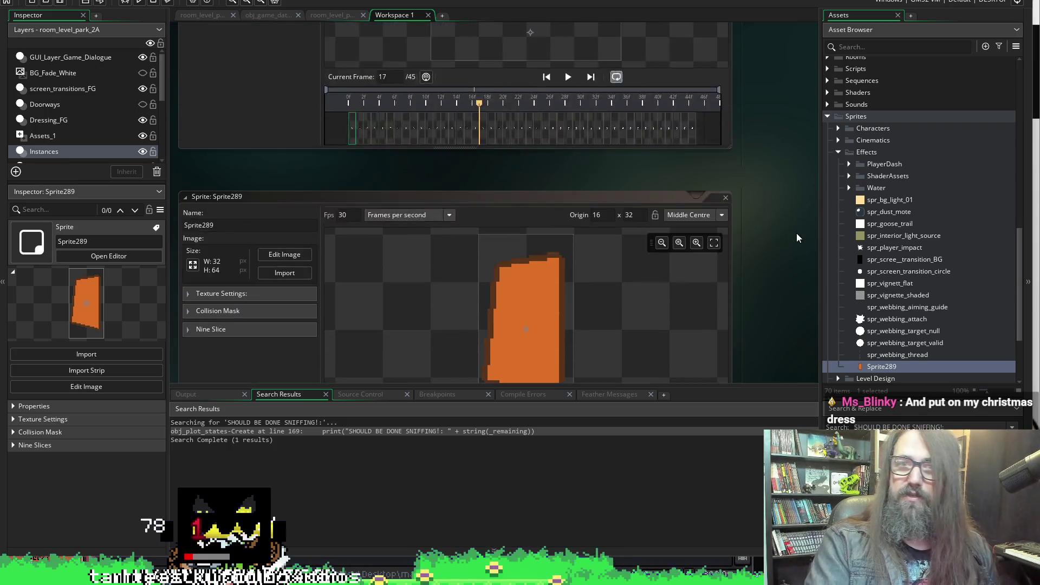
scroll(798, 211, down, 10)
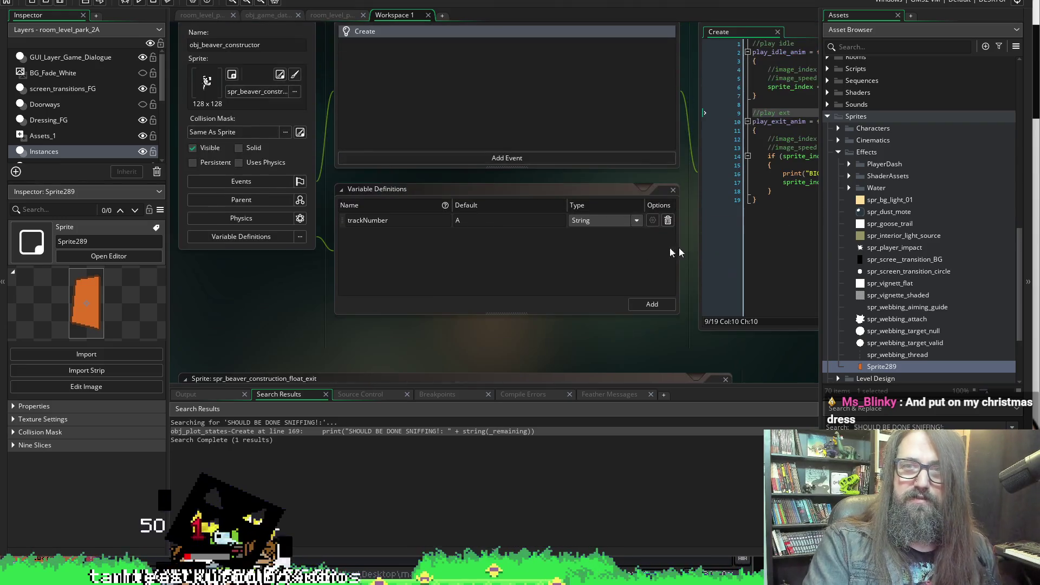